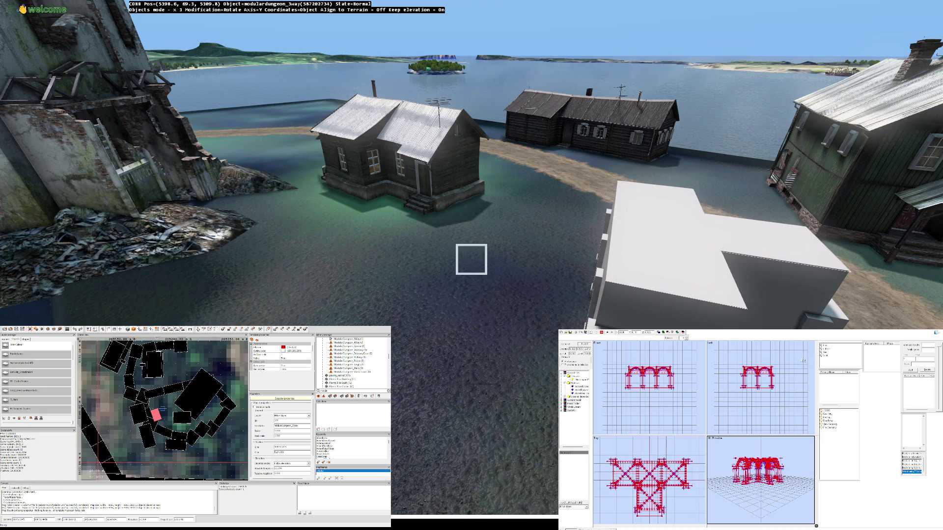
Step: Hide the Object Builder window so the pillared structure below the white building is visible
key("alt+Tab")
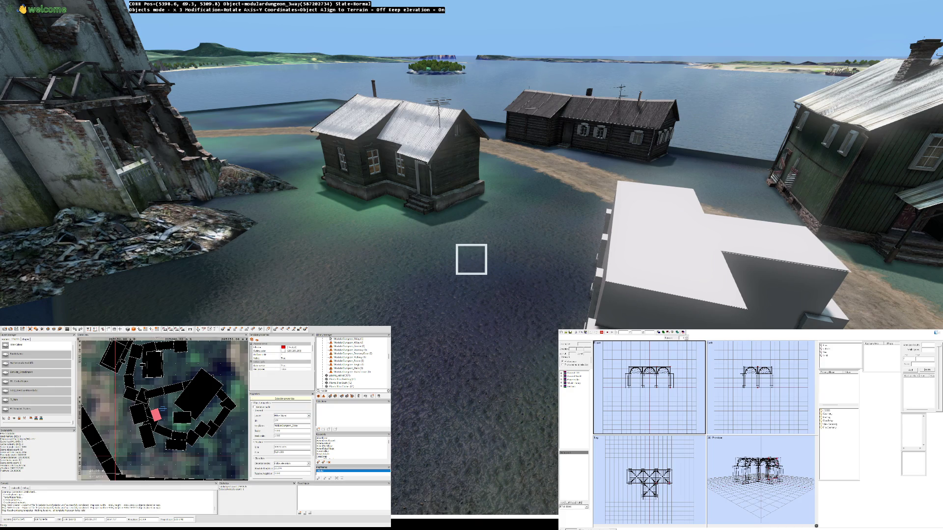
Step: Place a ModularDungeon_3Way piece beside the houses, then delete it
scroll(358, 359, "down", 5)
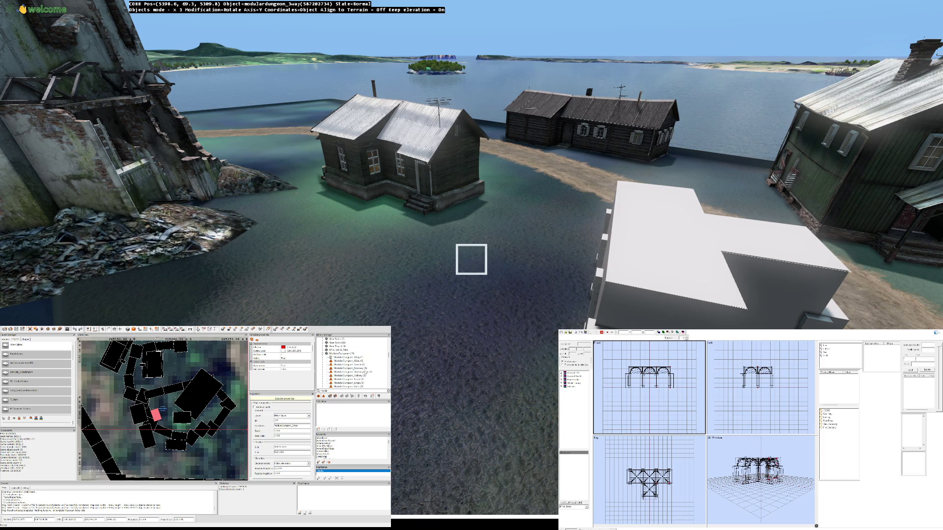
scroll(362, 366, "down", 10)
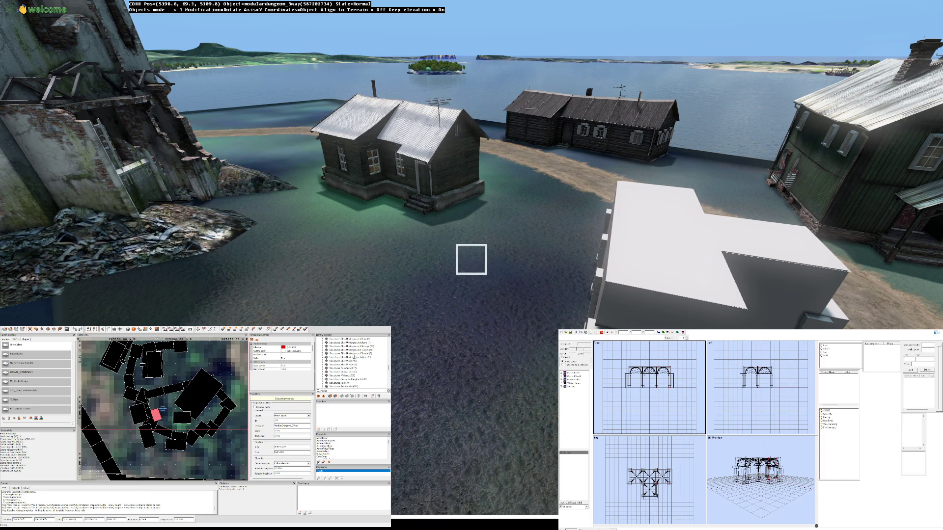
scroll(358, 368, "up", 8)
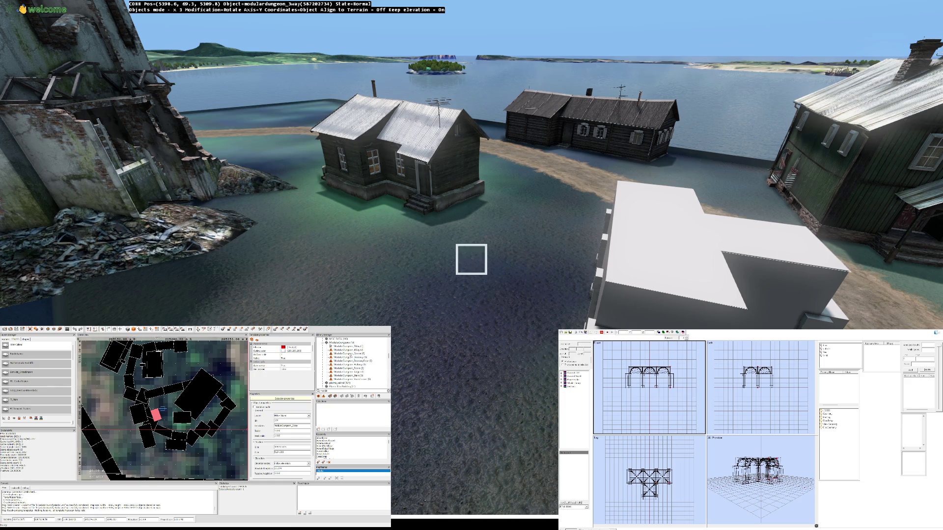
left_click(348, 346)
key("Left")
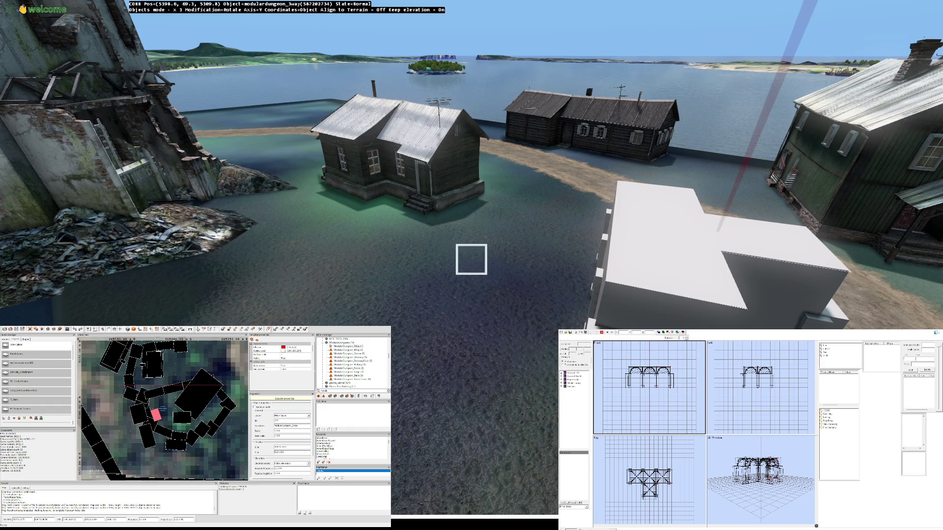
key("Insert")
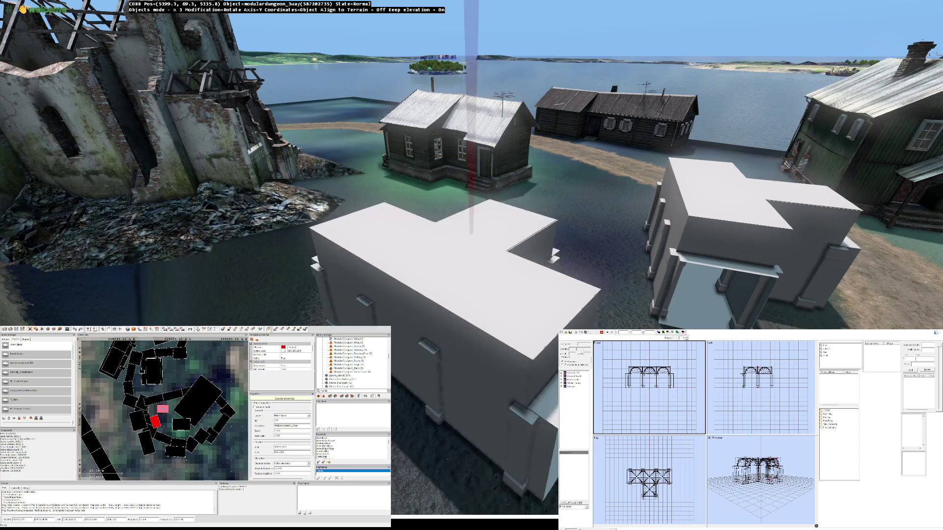
key("Delete")
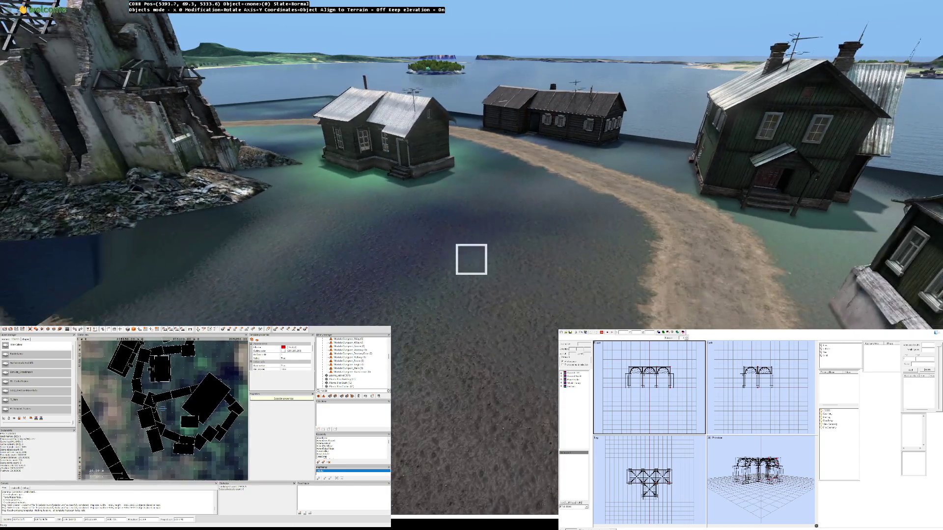
Step: Fly the camera over the garage rooftops toward the apartment blocks
key("Left")
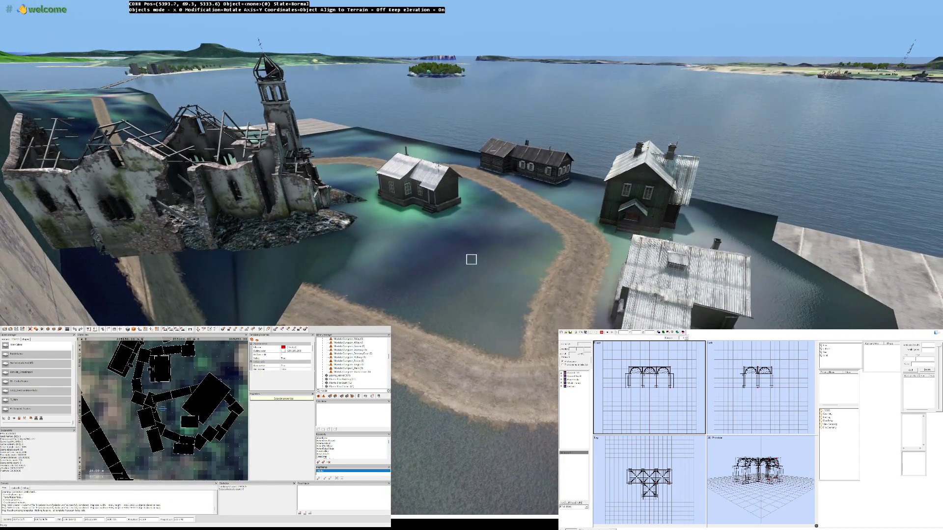
key("Up")
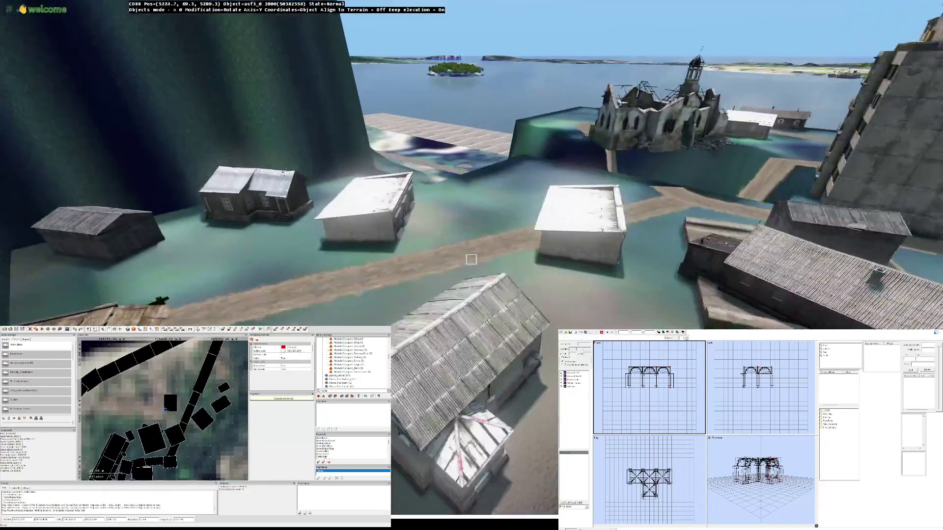
key("Right")
key("Right")
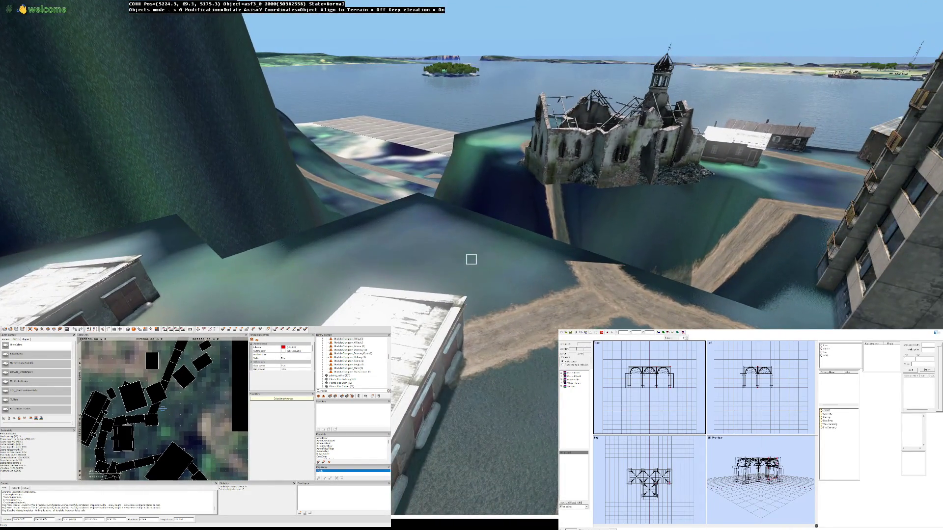
key("Right")
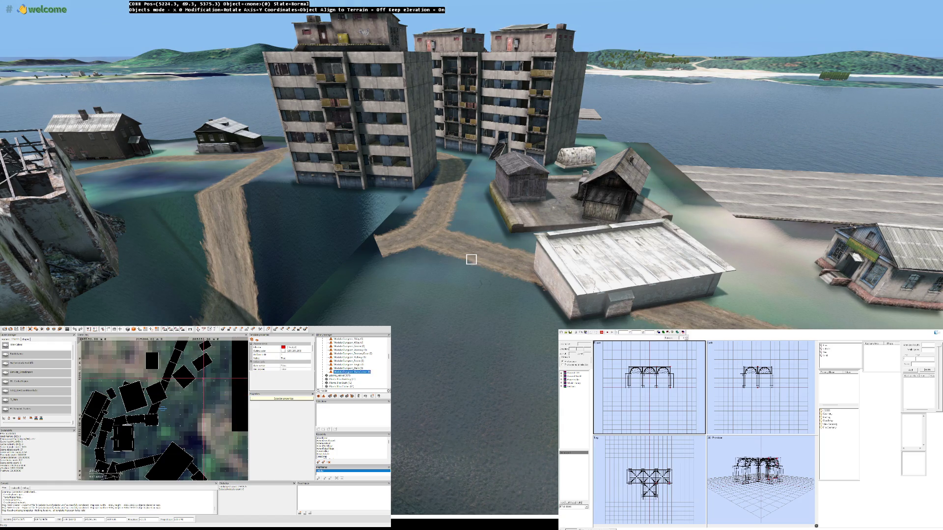
Step: Select and rotate the stairs-corner piece at the road junction, then delete it
key("Down")
key("Left")
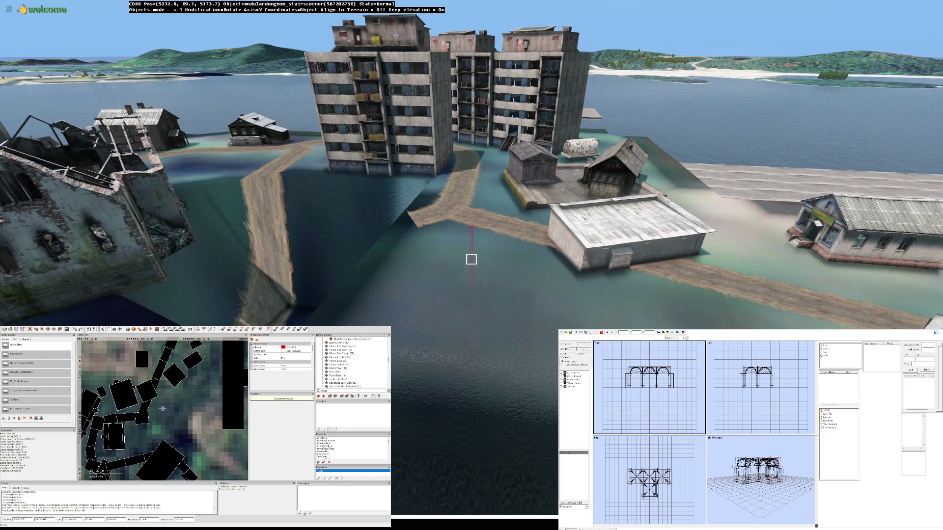
left_click(471, 259)
left_click_drag(471, 259, 471, 260)
key("Delete")
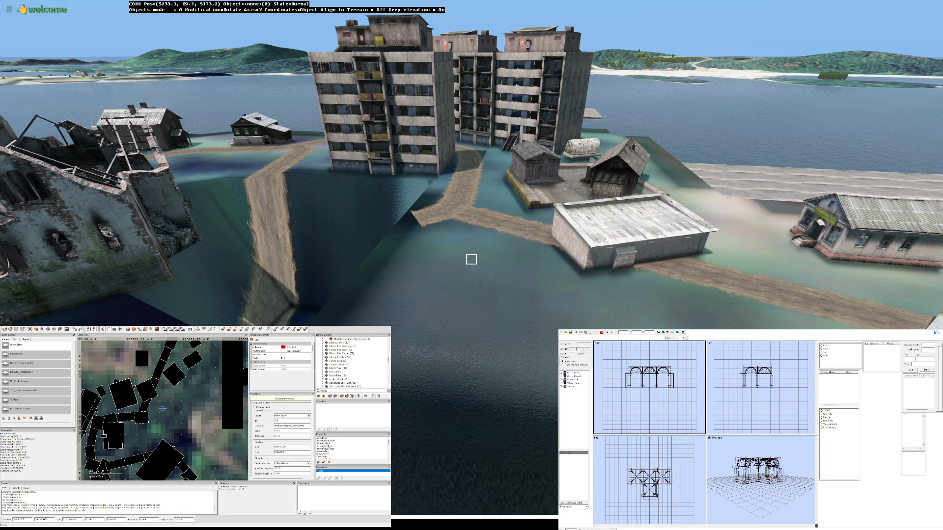
key("Insert")
key("Delete")
Step: Place a ModularDungeon_Stairs piece, then delete it
left_click(383, 412)
scroll(349, 363, "up", 3)
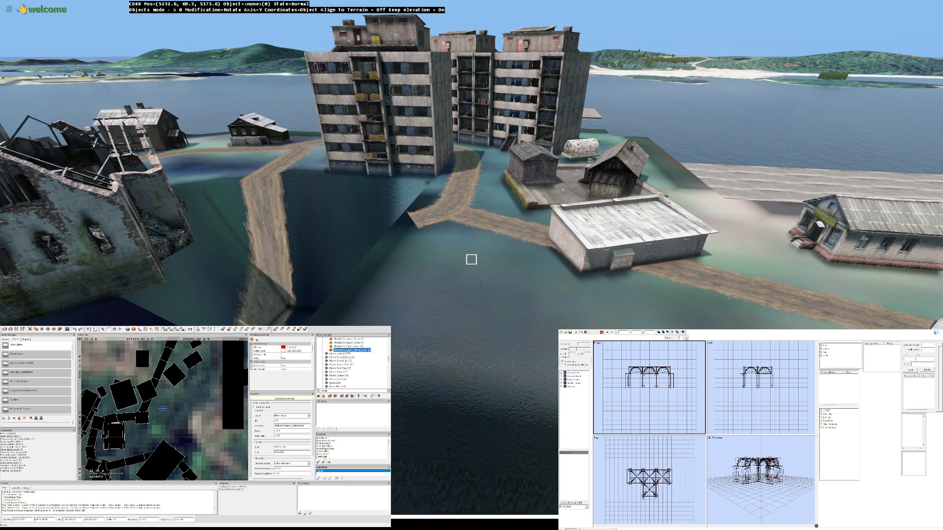
left_click(346, 368)
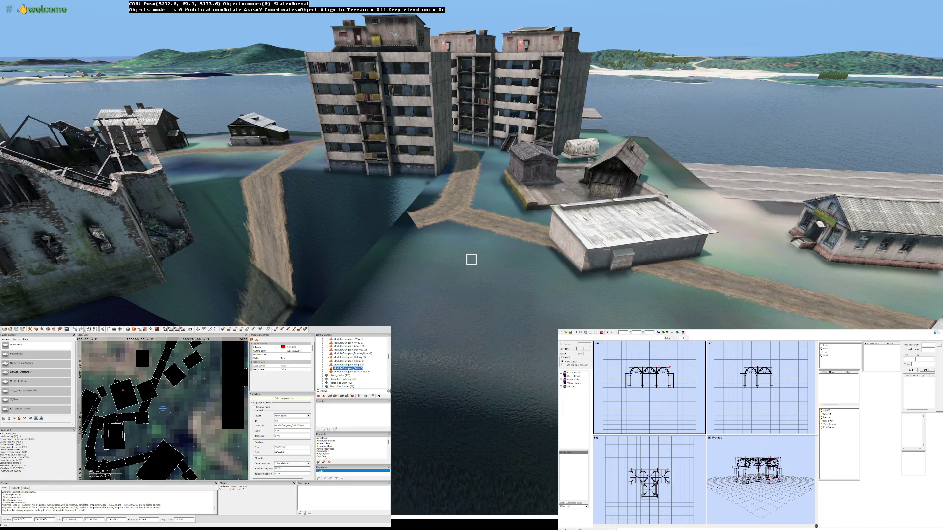
key("Insert")
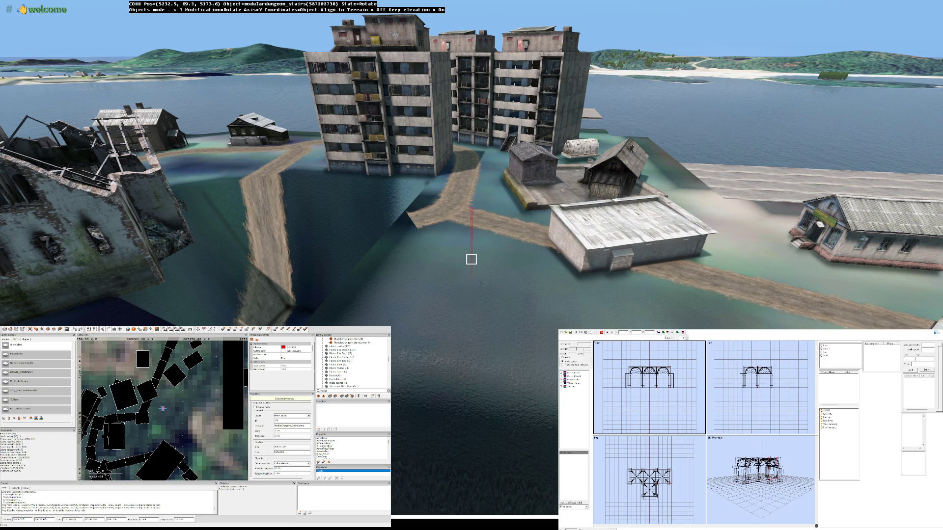
key("Delete")
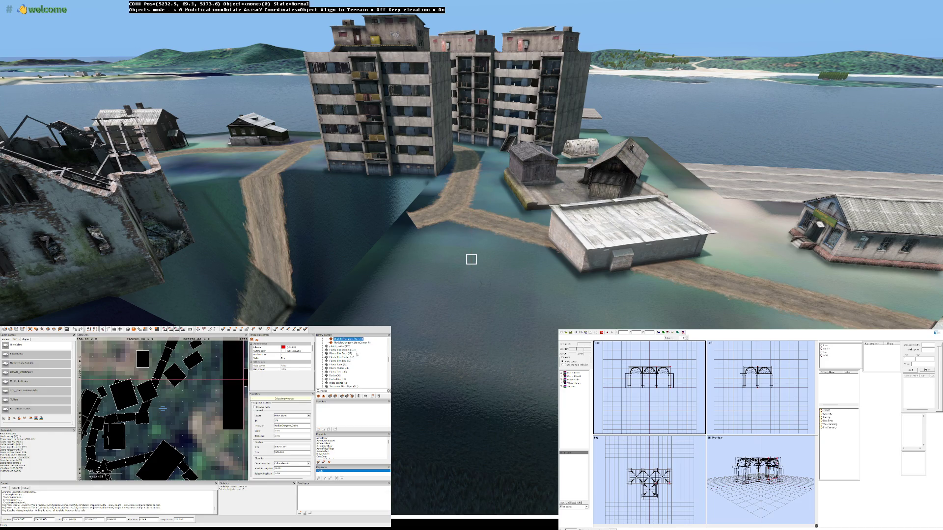
Step: Place a ModularDungeon 4-way junction piece, then delete it
scroll(353, 353, "up", 3)
left_click(347, 346)
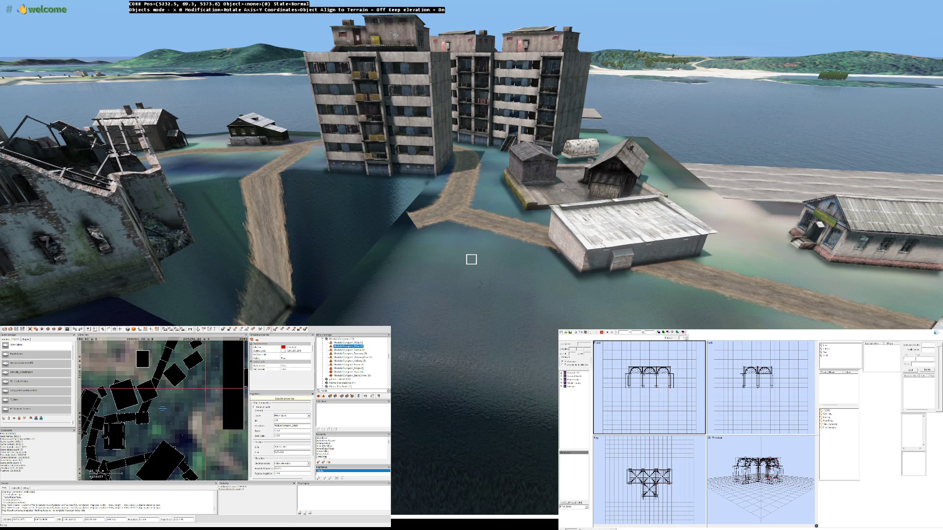
key("Insert")
key("Delete")
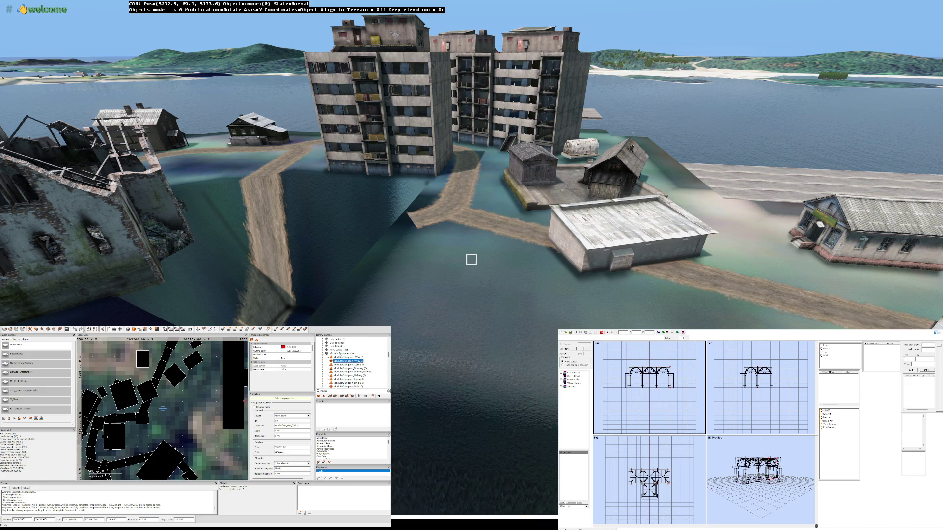
Step: Select the whole ModularDungeon group and browse its pieces in the library
left_click(341, 354)
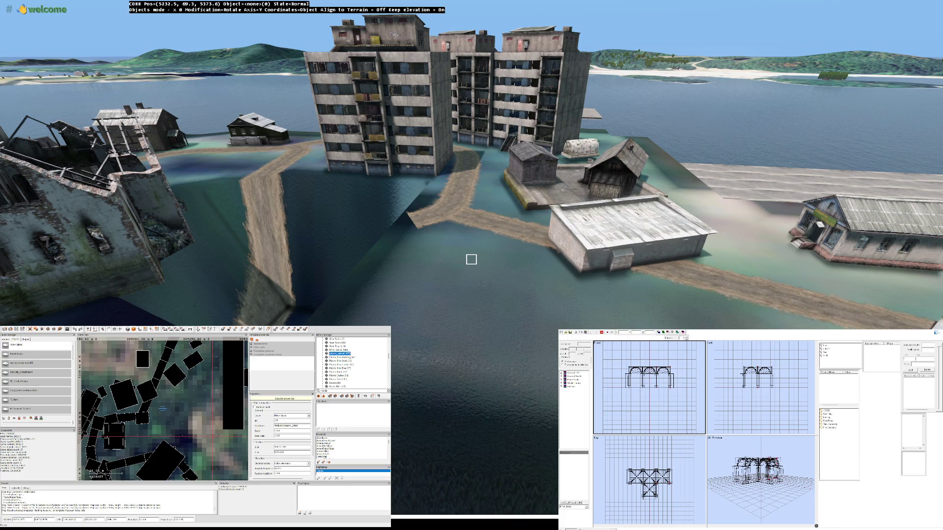
scroll(355, 349, "down", 10)
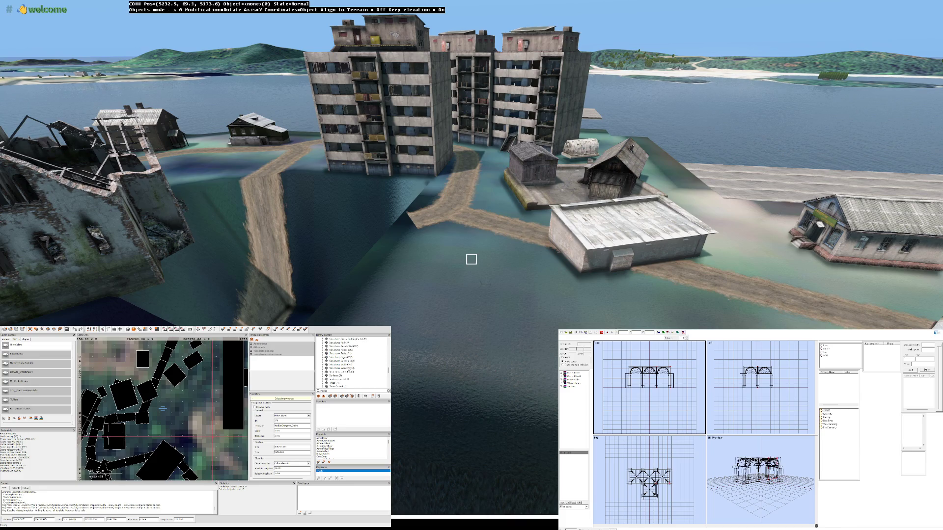
scroll(355, 364, "down", 5)
scroll(347, 362, "up", 15)
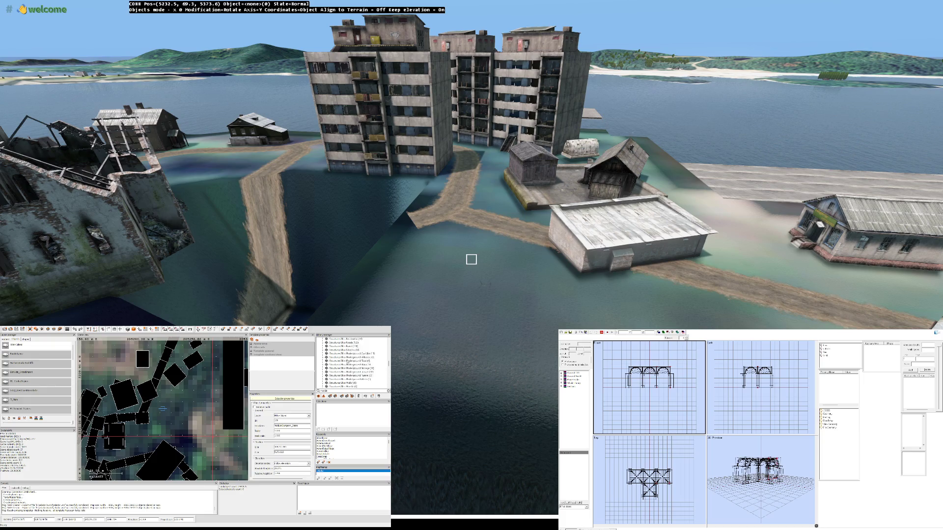
scroll(347, 362, "up", 10)
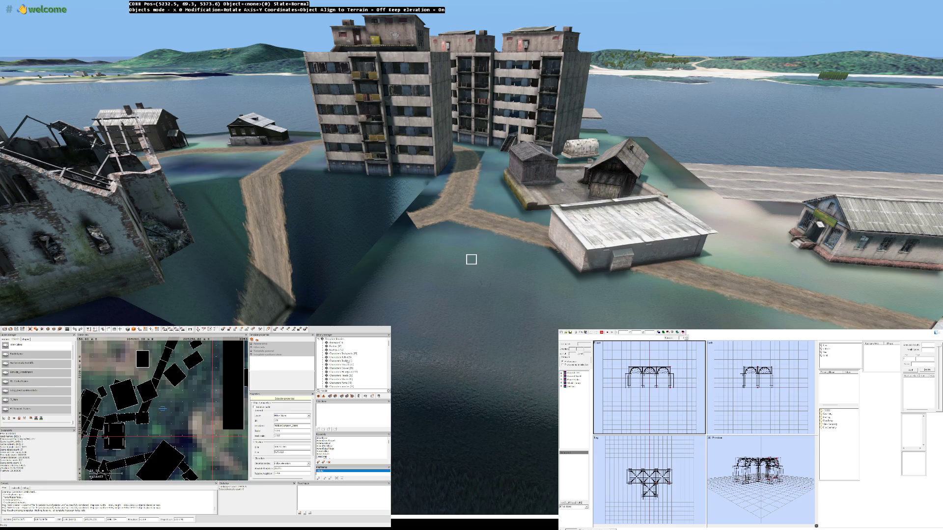
scroll(348, 362, "down", 1)
scroll(347, 362, "up", 1)
Step: Fly to the ruined church and reposition it
mouse_move(471, 259)
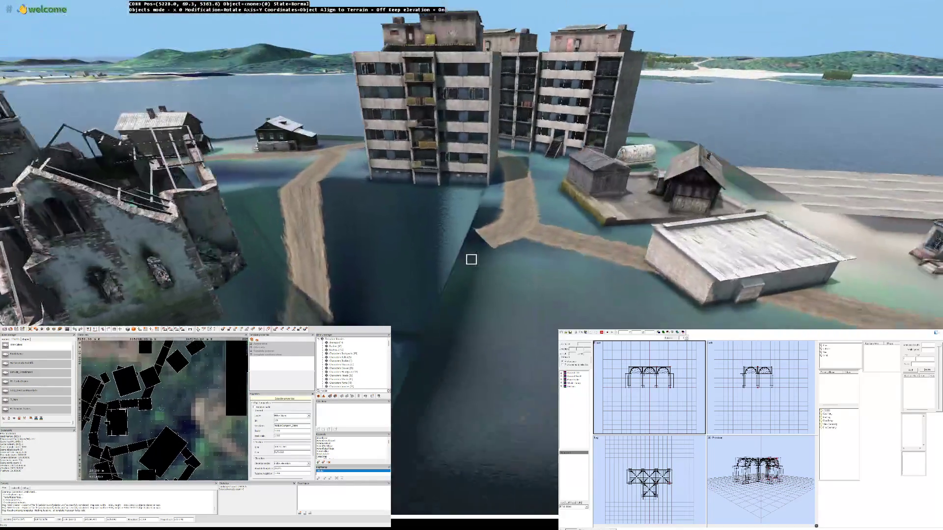
key("Up")
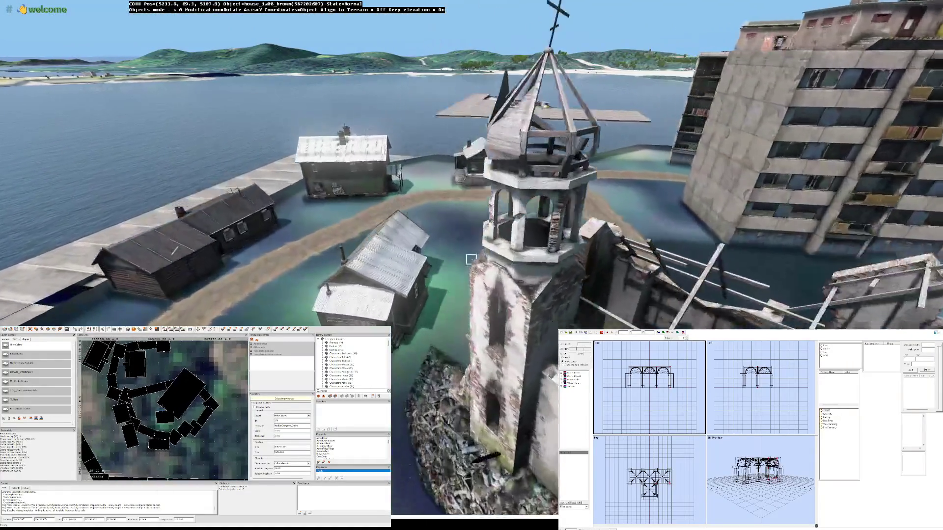
key("Down")
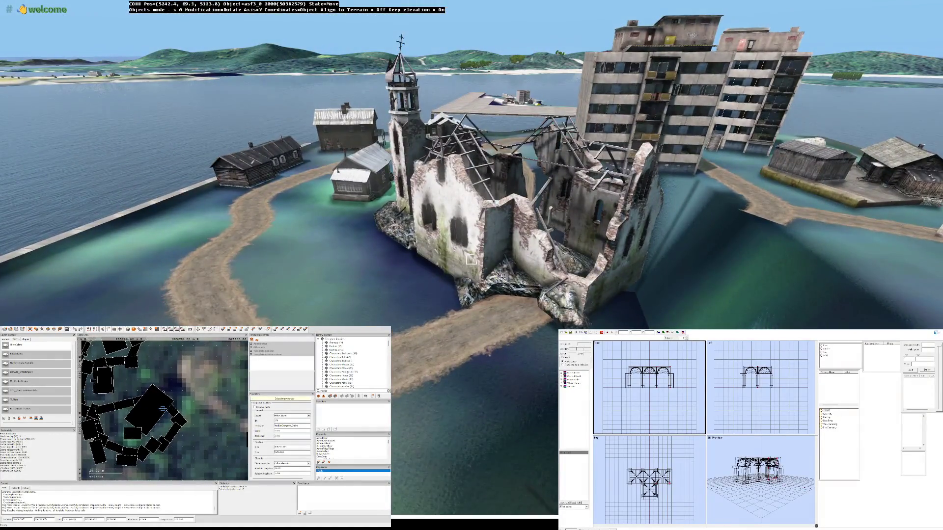
left_click(471, 259)
left_click_drag(471, 259, 471, 260)
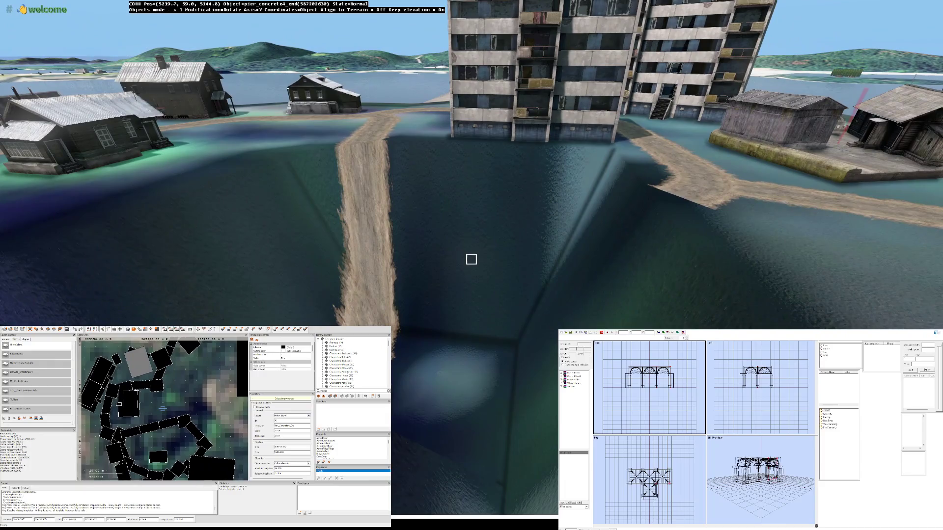
Step: Select the asf3_0 2000 road piece from the library, then fly toward the pier
left_click(334, 338)
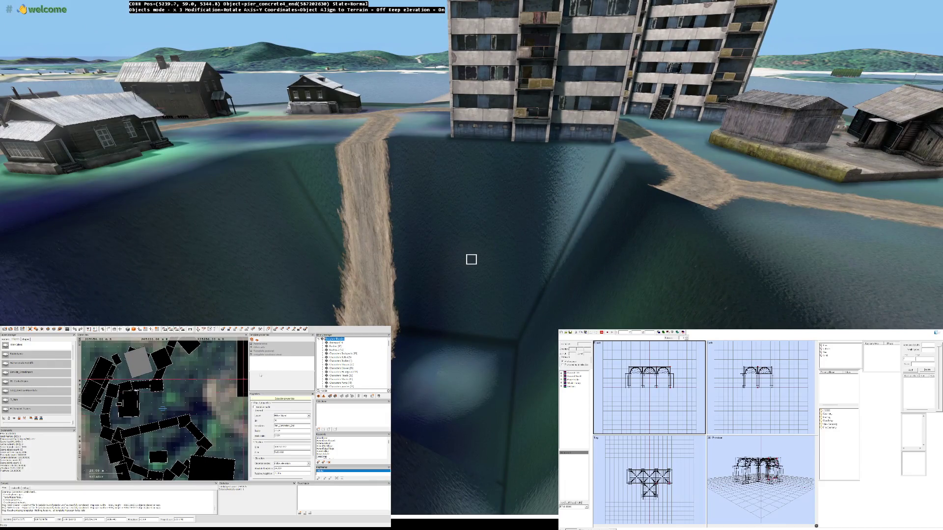
left_click(189, 373)
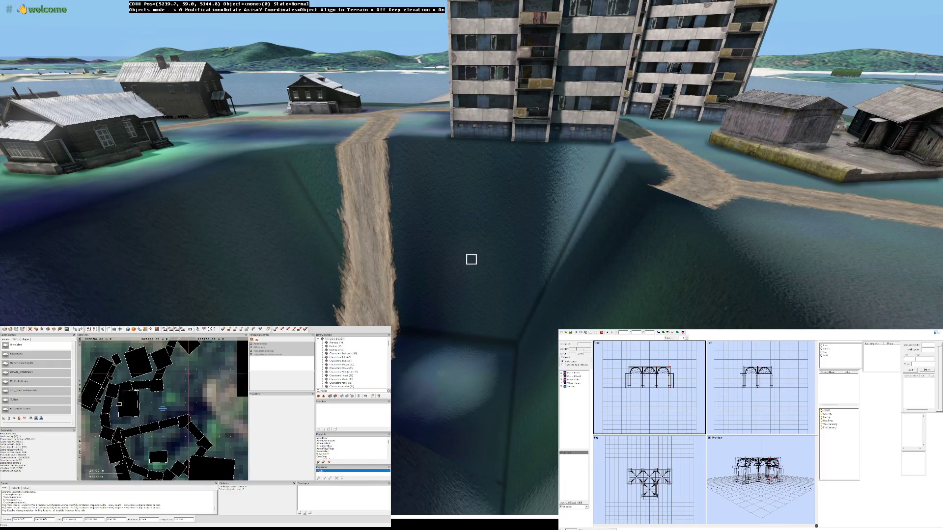
left_click(147, 428)
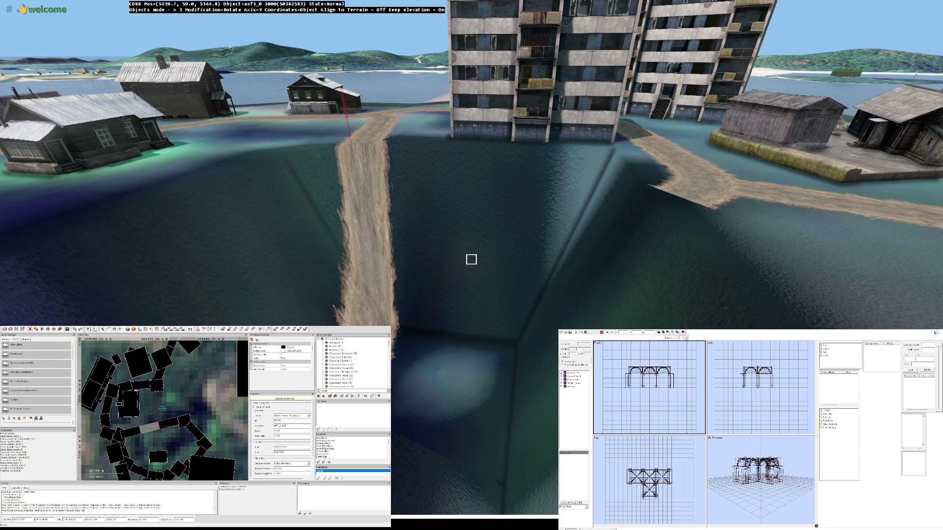
left_click(471, 259)
key("w")
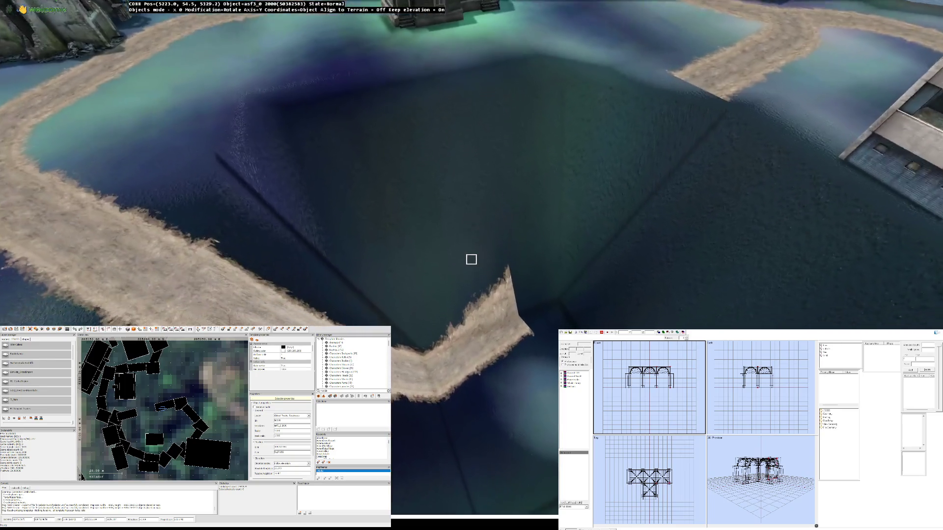
scroll(471, 259, "down", 3)
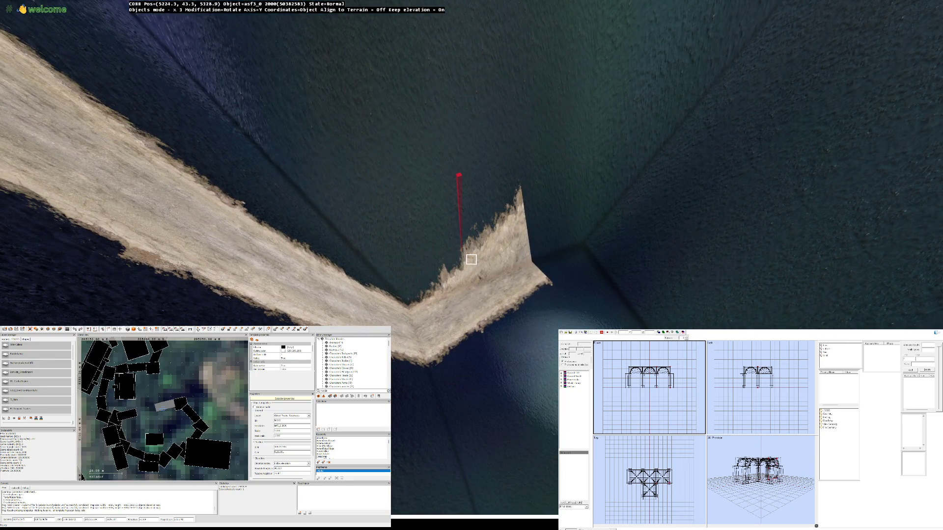
left_click(472, 259)
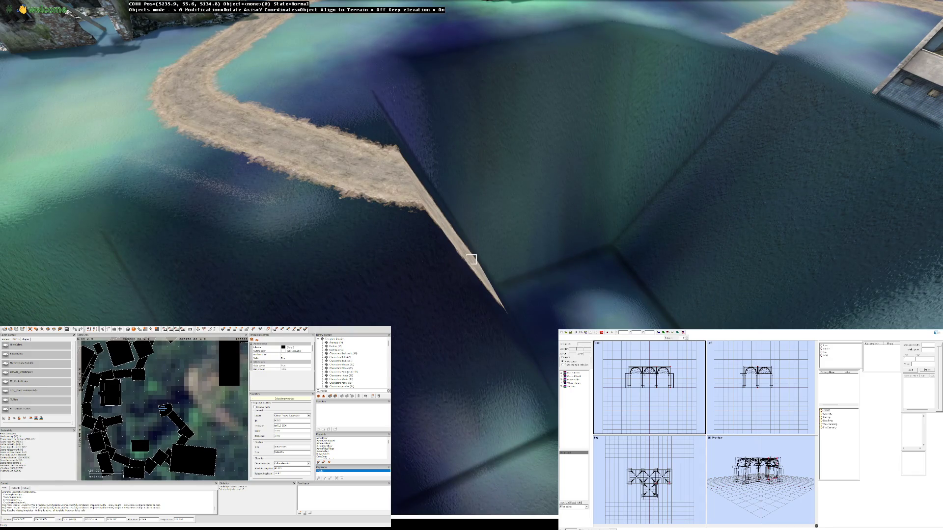
scroll(471, 259, "up", 3)
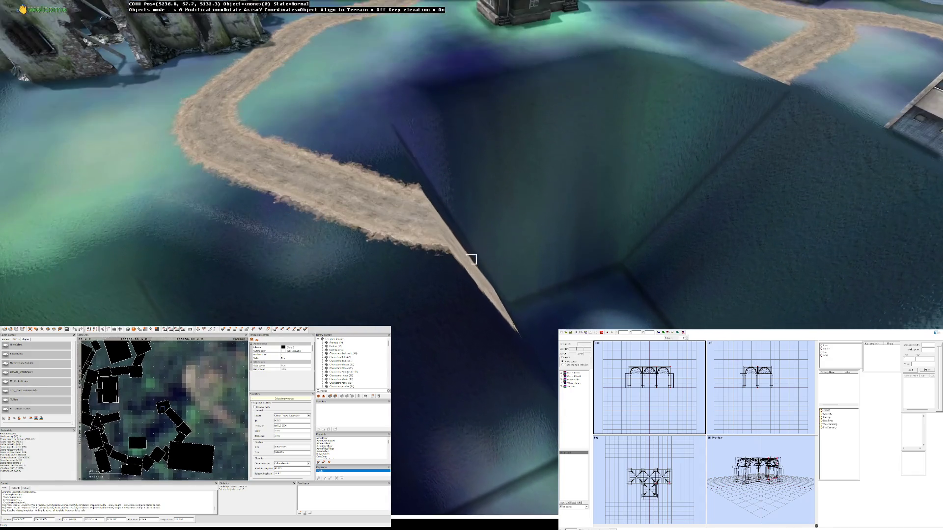
Step: Adjust the asf3_60 10 curved road piece so the path ends short of the water
left_click(471, 259)
left_click(471, 259)
scroll(471, 259, "down", 5)
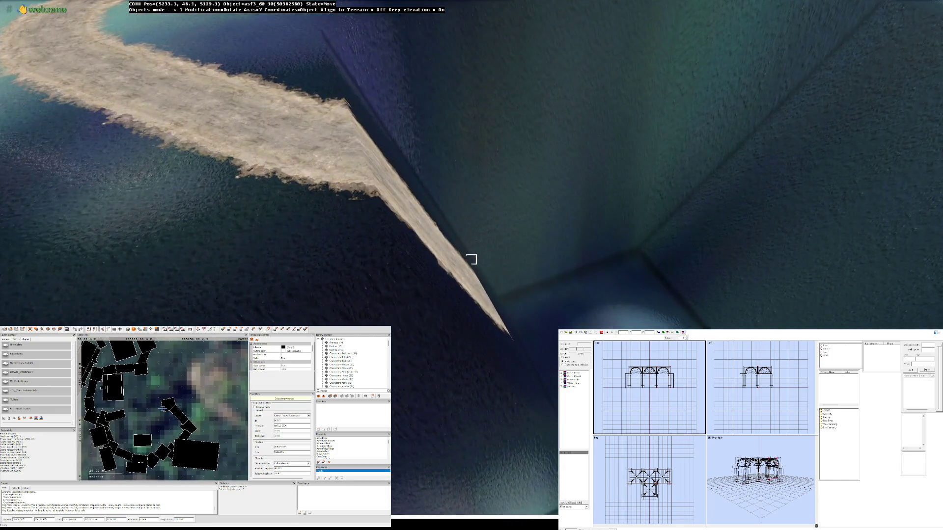
left_click(472, 259)
scroll(471, 259, "up", 3)
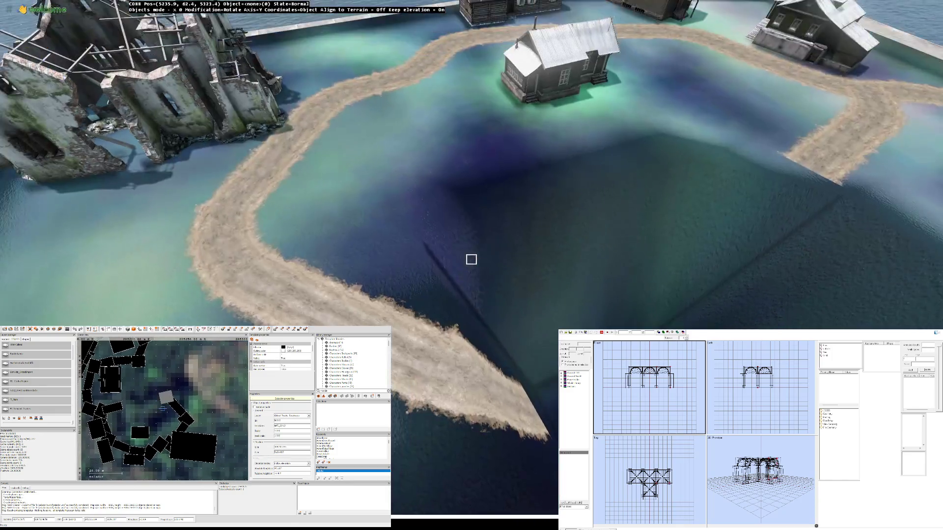
scroll(472, 259, "down", 4)
scroll(471, 259, "up", 3)
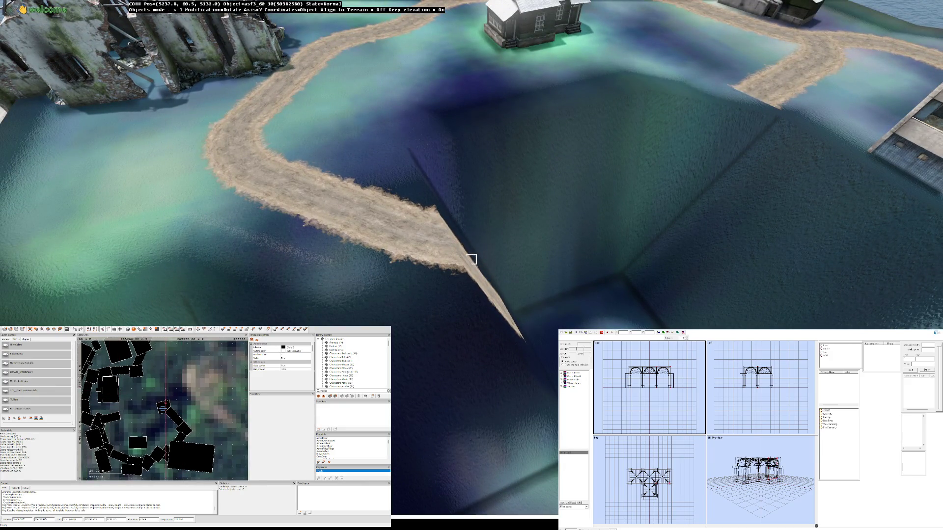
left_click(471, 260)
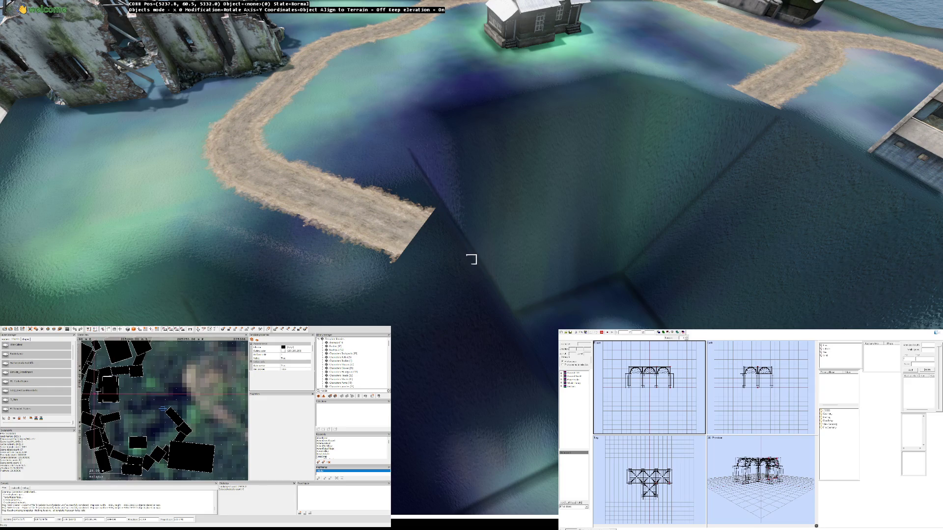
key("w")
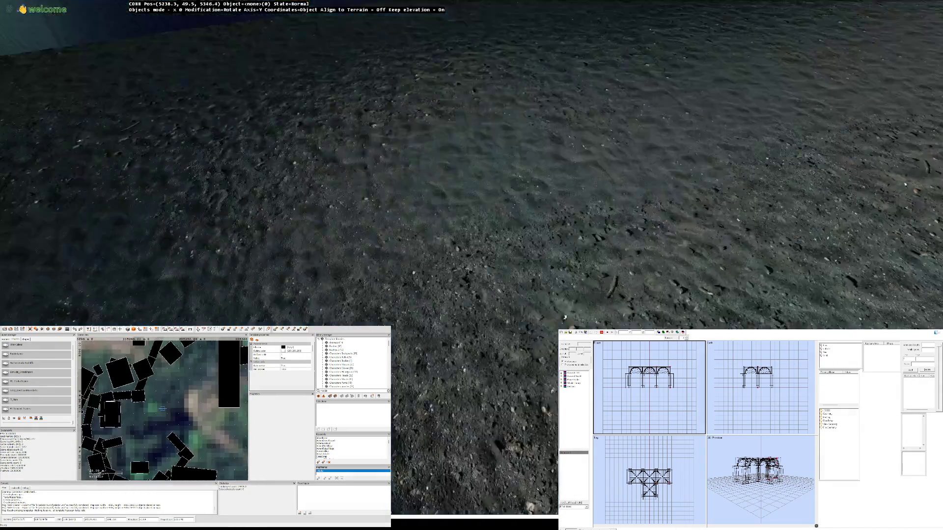
scroll(471, 260, "down", 5)
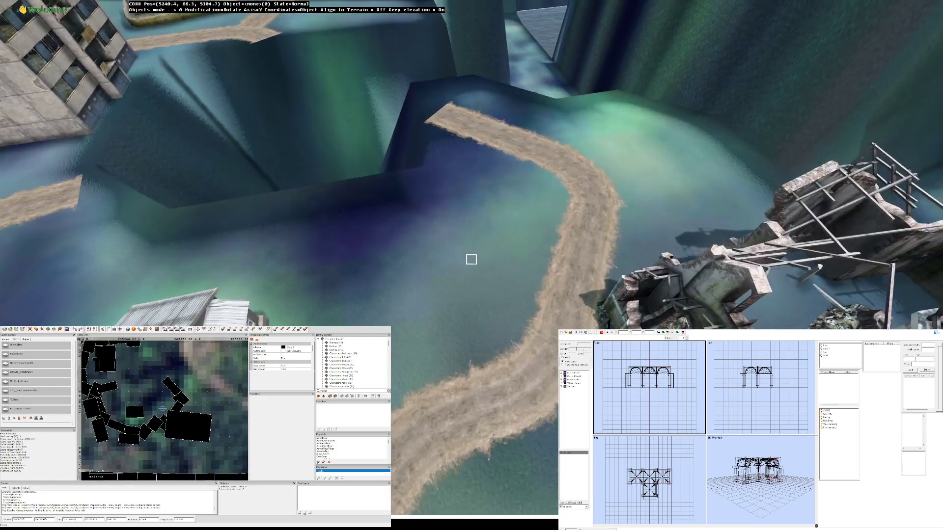
Step: Select the curved road piece by the ruins and fly toward its end
key("w")
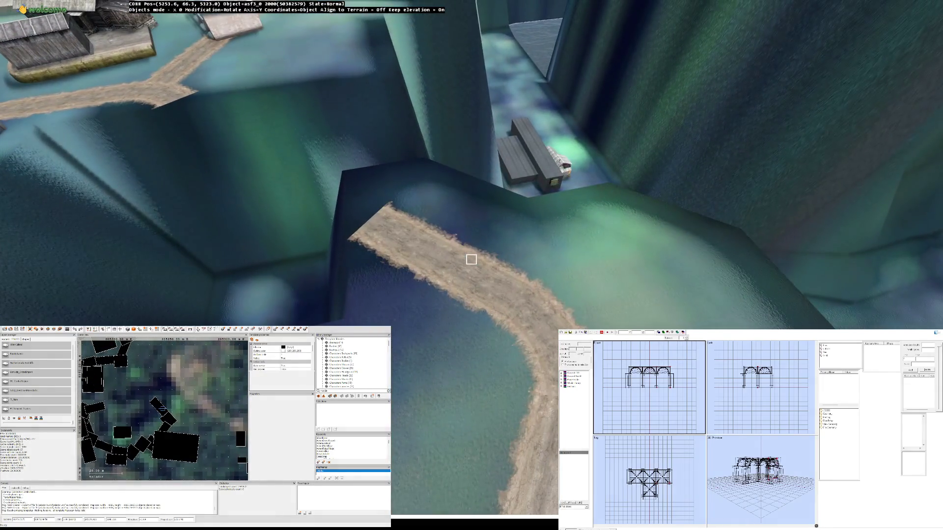
left_click(471, 259)
key("w")
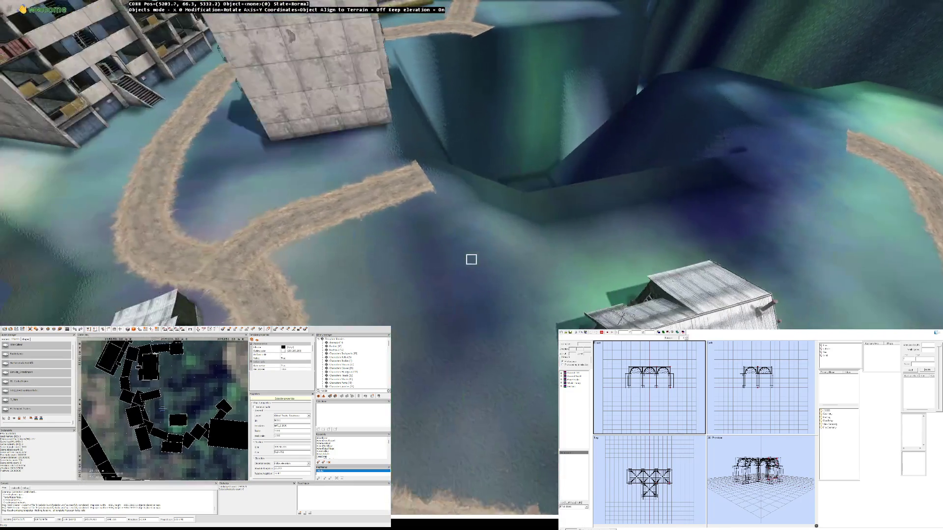
key("w")
key("w")
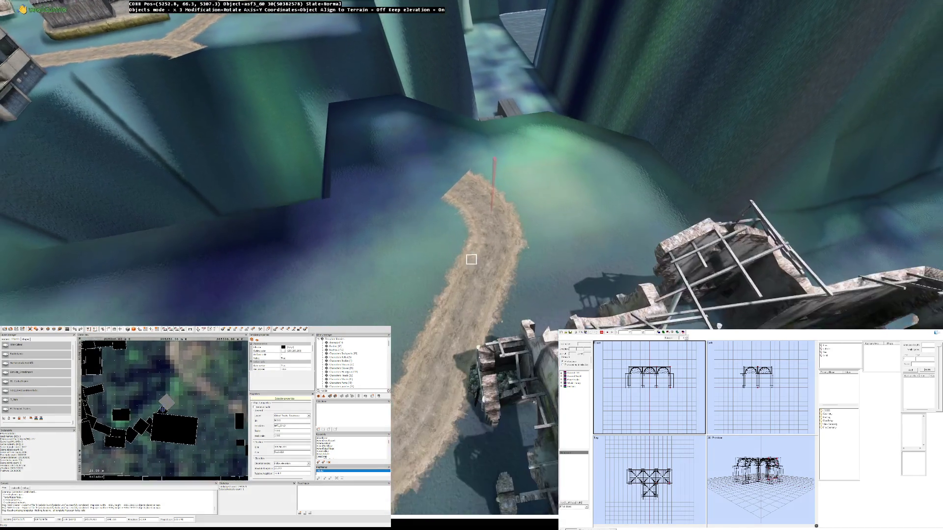
key("w")
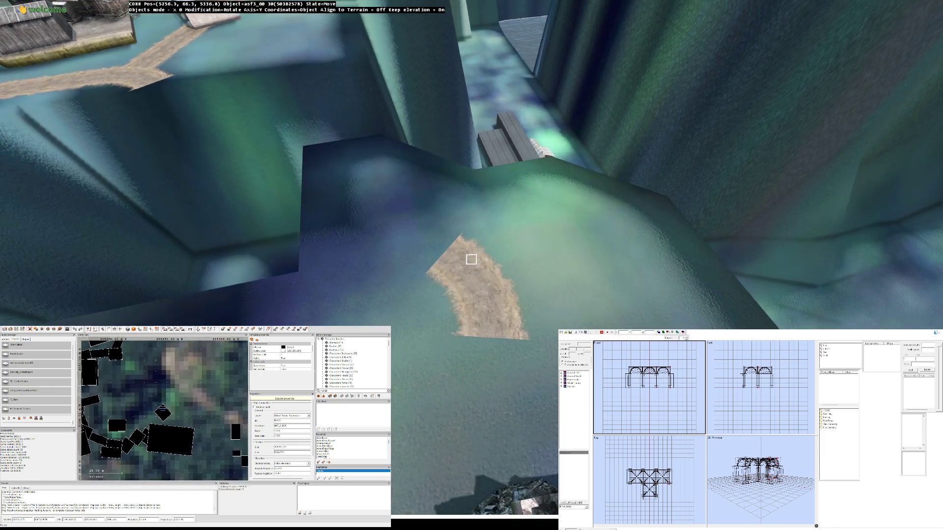
key("w")
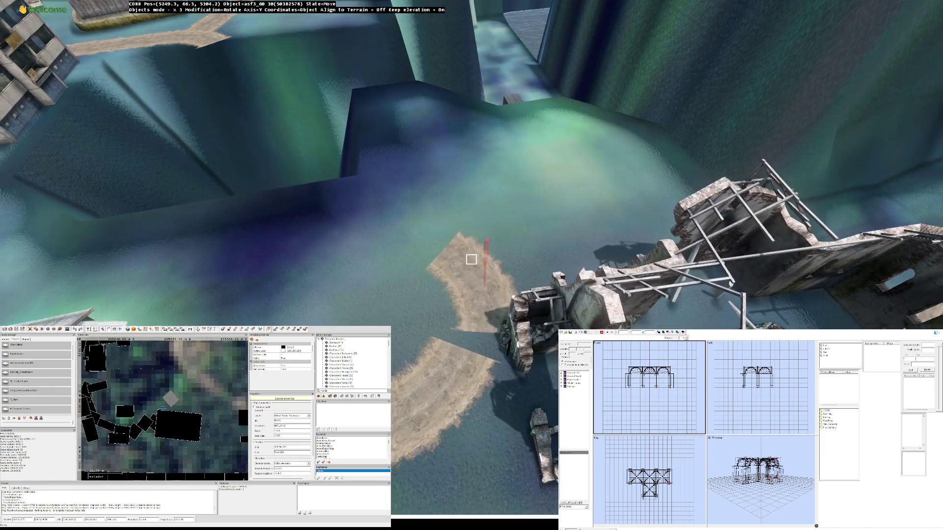
Step: Rotate the asf3_60 30 curved piece to close the path into a loop
key("w")
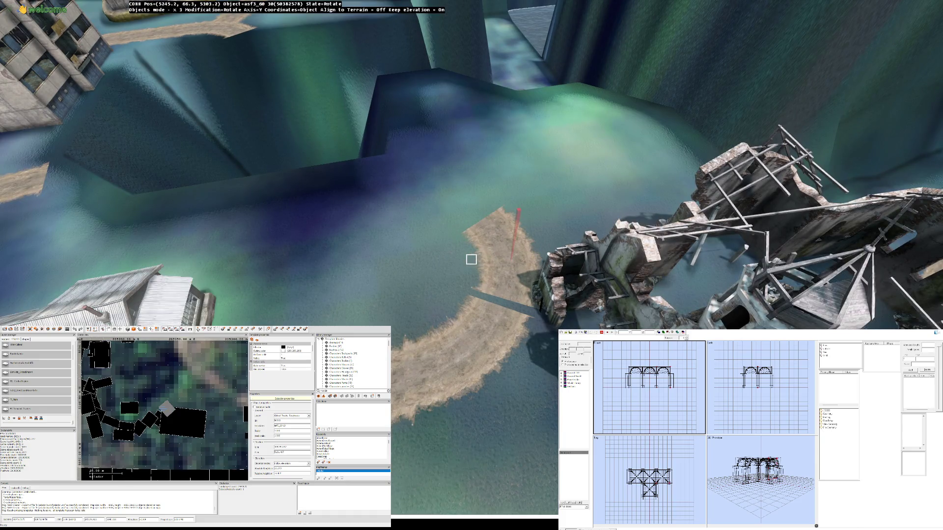
key("w")
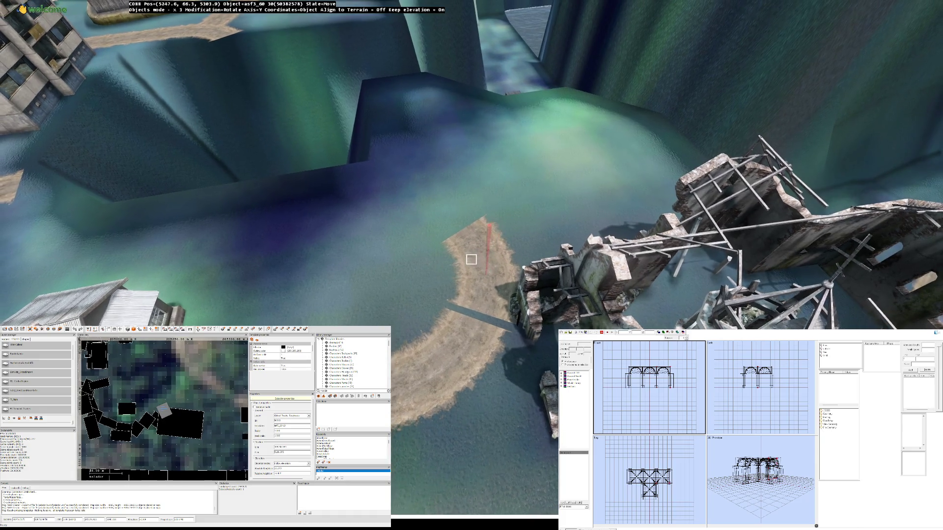
left_click_drag(471, 259, 471, 259)
key("w")
key("s")
key("ctrl+v")
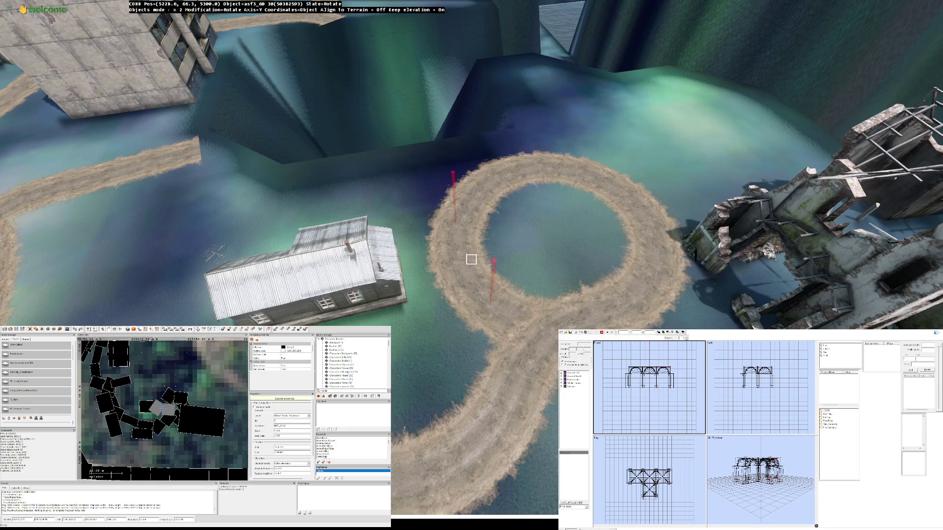
Step: Select the straight asf3_0 road piece and shift it across the water
left_click(471, 259)
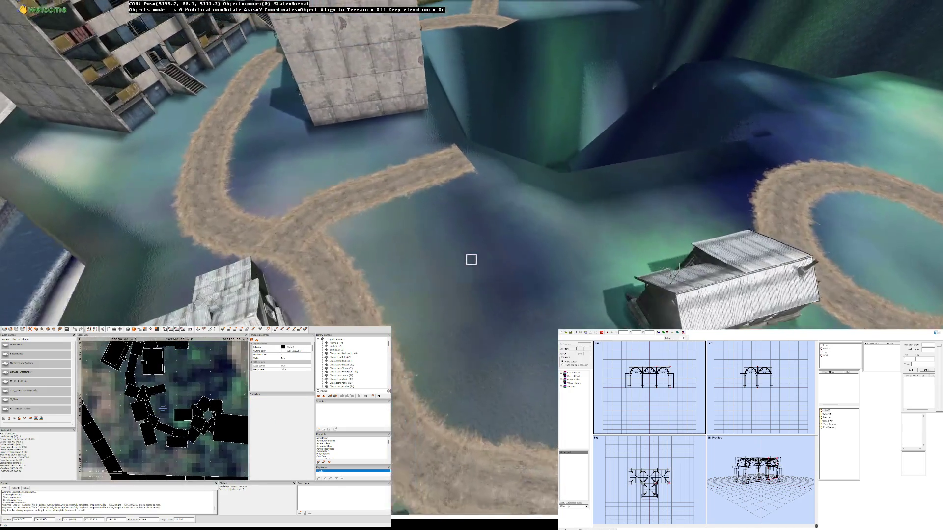
left_click(471, 259)
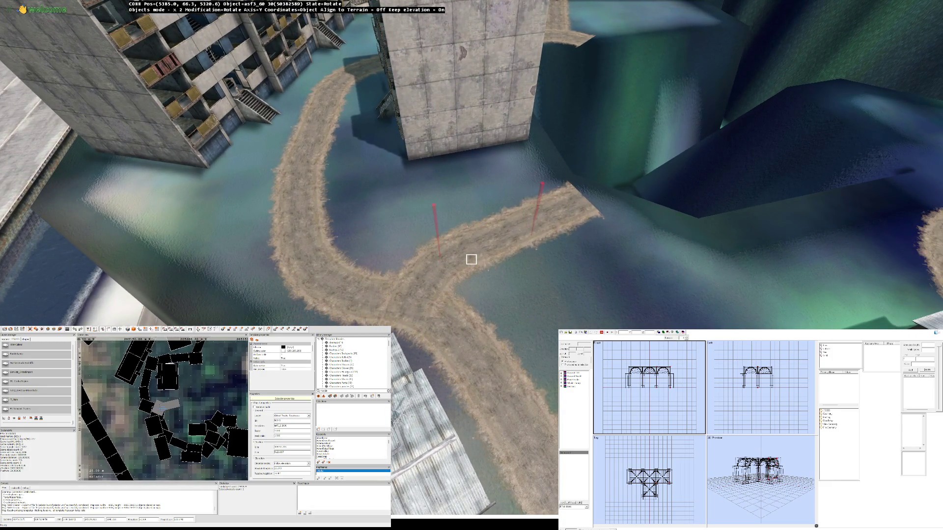
left_click(470, 259, "ctrl")
left_click_drag(471, 259, 471, 260)
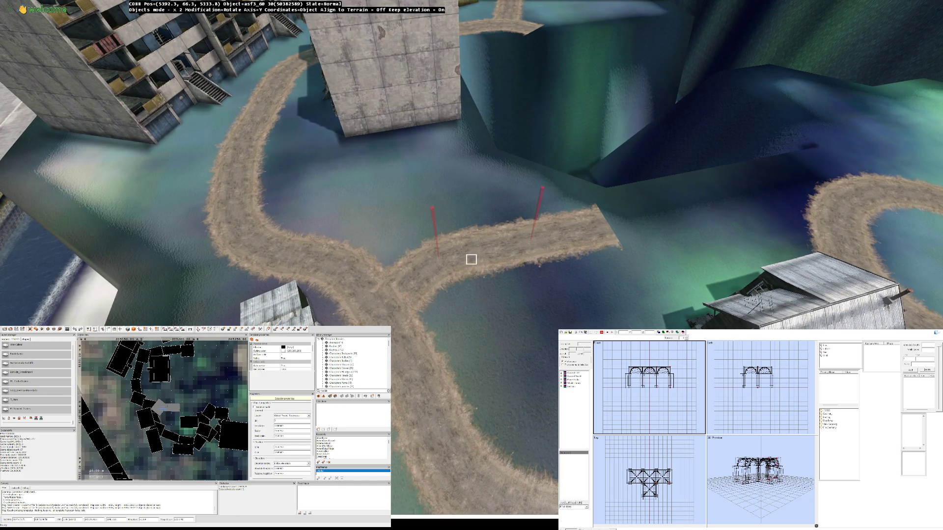
Step: Drag the asf3_0 2000 piece onto the curved road so it branches toward the loop
key("w")
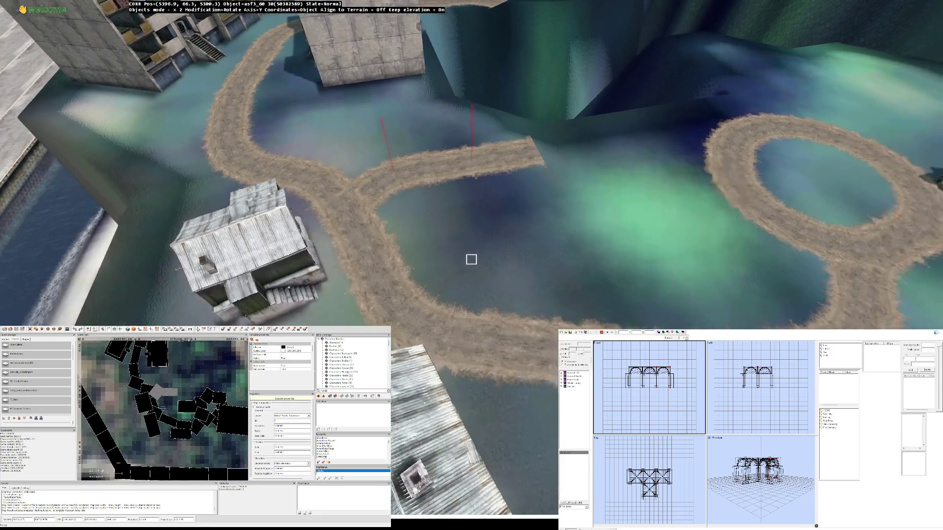
key("s")
key("w")
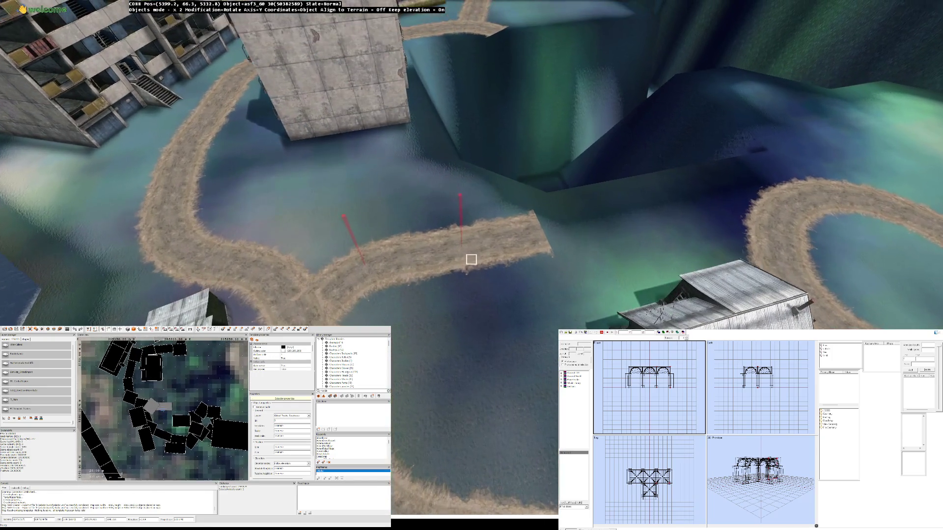
key("w")
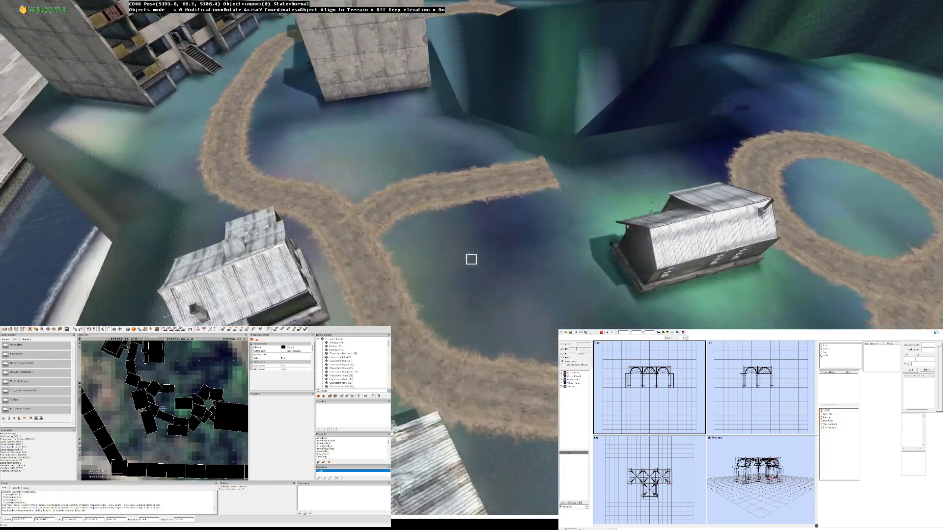
key("s")
left_click(470, 259)
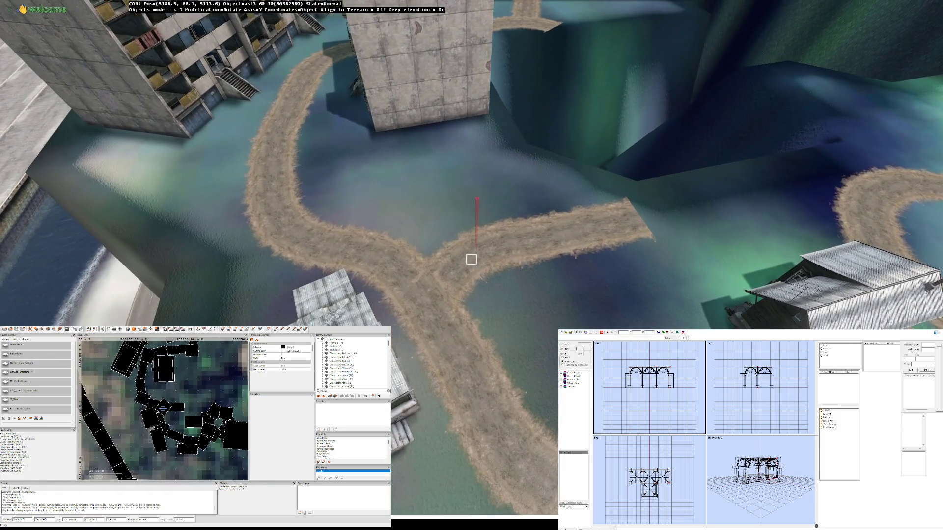
key("w")
left_click_drag(471, 259, 470, 260)
key("d")
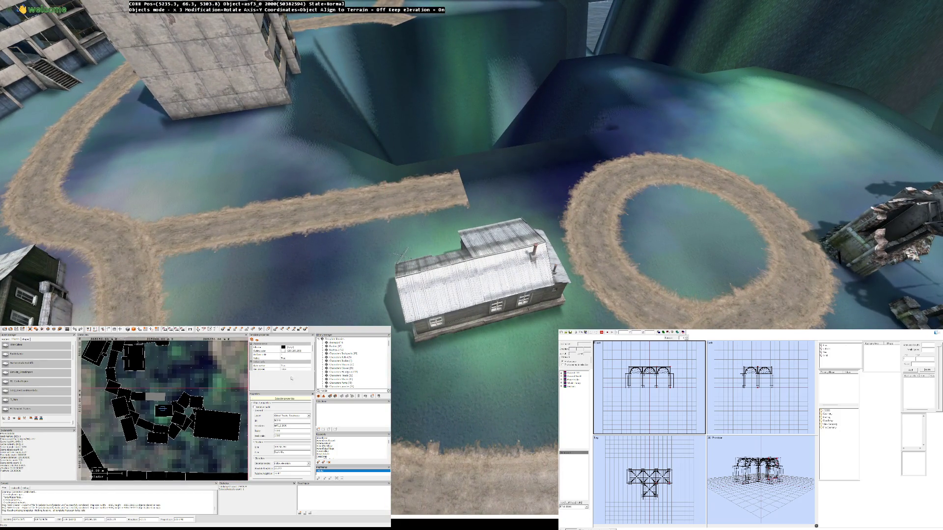
Step: Clear the library search text and collapse the Animals and Weapons Projectiles libraries
scroll(340, 361, "down", 10)
key("BackSpace")
key("BackSpace")
key("BackSpace")
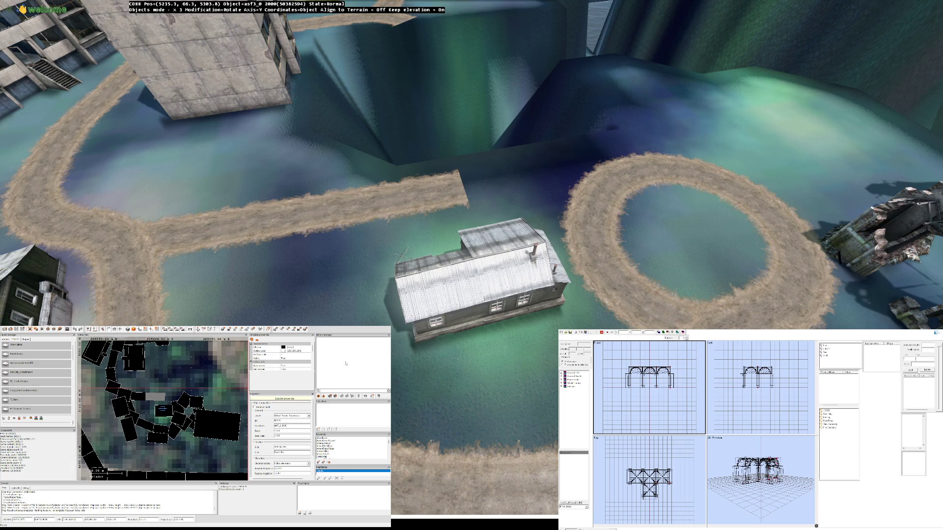
key("BackSpace")
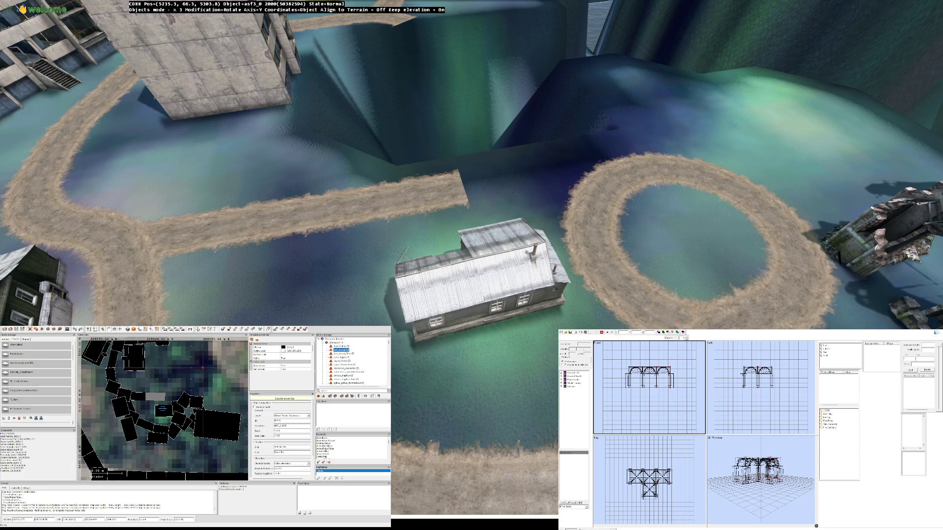
left_click(322, 343)
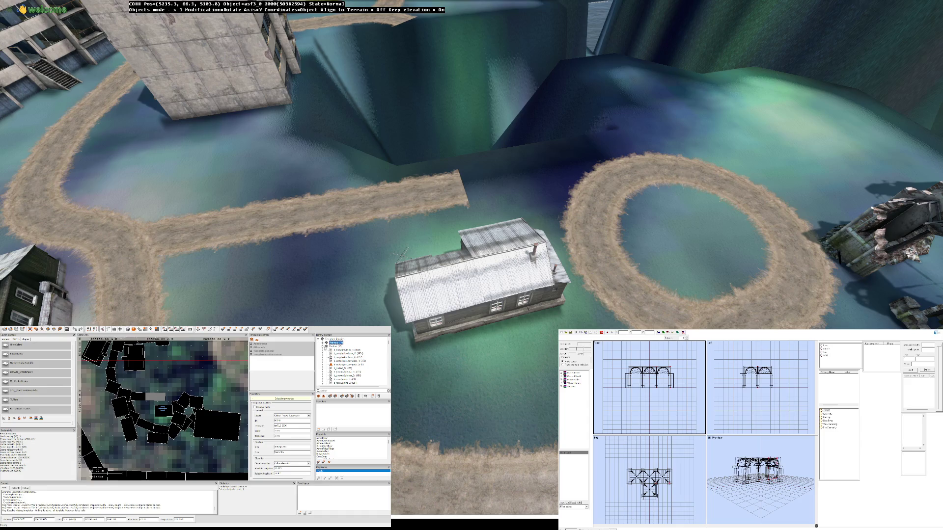
scroll(353, 364, "down", 10)
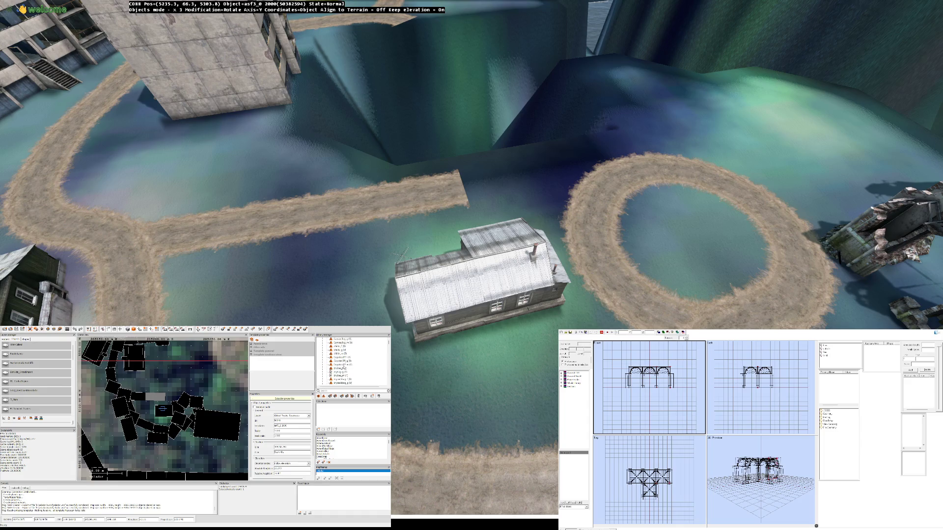
scroll(378, 346, "down", 5)
scroll(352, 361, "down", 5)
scroll(353, 361, "down", 5)
scroll(360, 366, "up", 5)
scroll(323, 360, "down", 3)
scroll(323, 360, "down", 2)
scroll(323, 360, "down", 5)
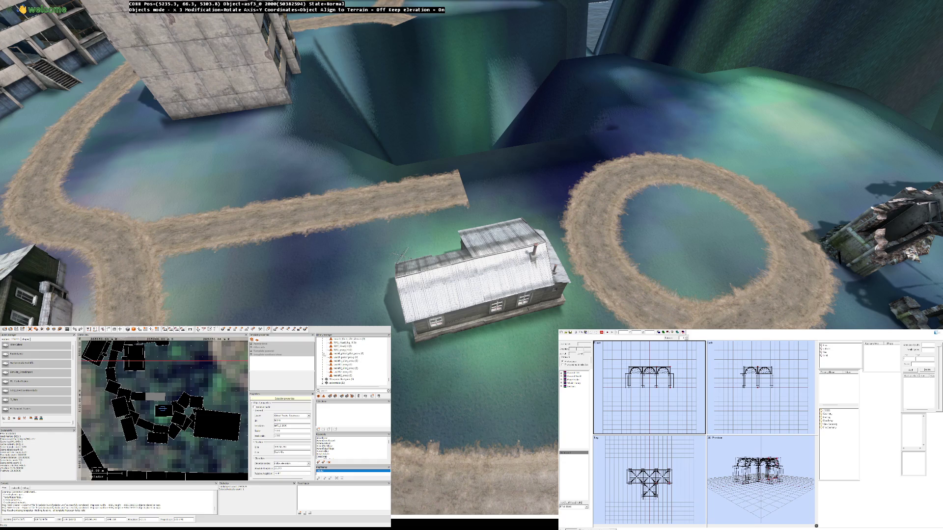
scroll(343, 368, "down", 5)
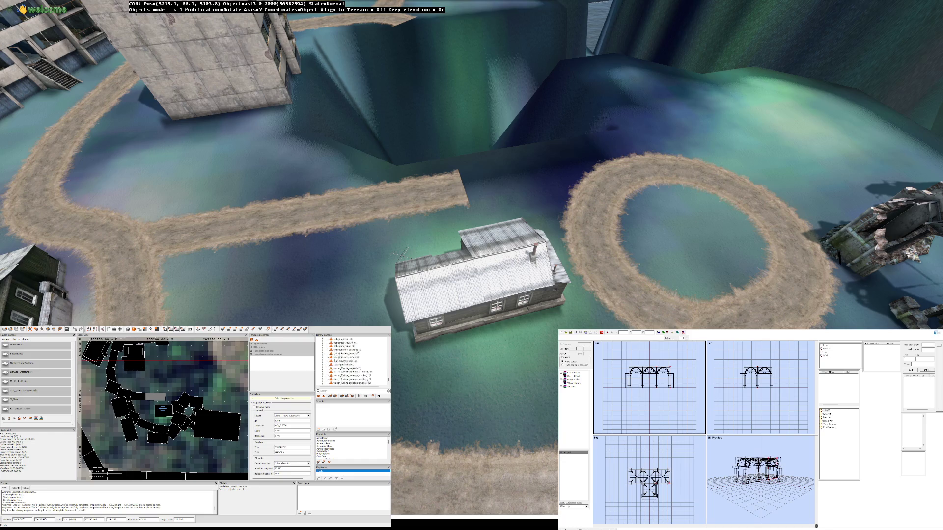
left_click(324, 376)
scroll(381, 342, "up", 15)
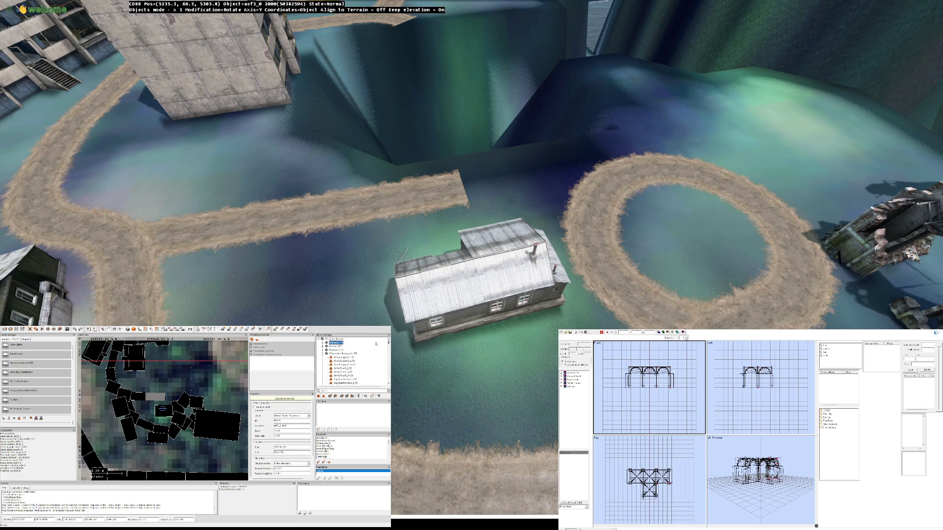
Step: Browse the Characters Bodies, Headgear, Heads and Masks libraries, then return to the template root
left_click(323, 353)
left_click(323, 358)
left_click(324, 361)
left_click(323, 365)
left_click(323, 371)
left_click(323, 371)
left_click(323, 376)
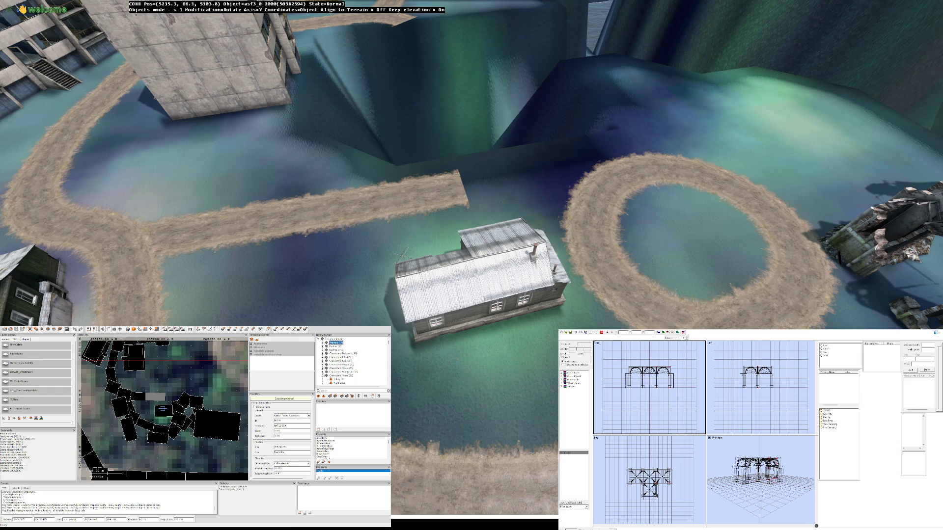
left_click(323, 376)
left_click(323, 379)
left_click(318, 339)
left_click(319, 339)
scroll(327, 363, "down", 5)
Step: Expand the Characters Shoes and Clutter libraries, including a grass sub-group, then collapse Clutter
left_click(323, 340)
left_click(323, 346)
left_click(323, 346)
left_click(323, 361)
left_click(324, 364)
left_click(323, 365)
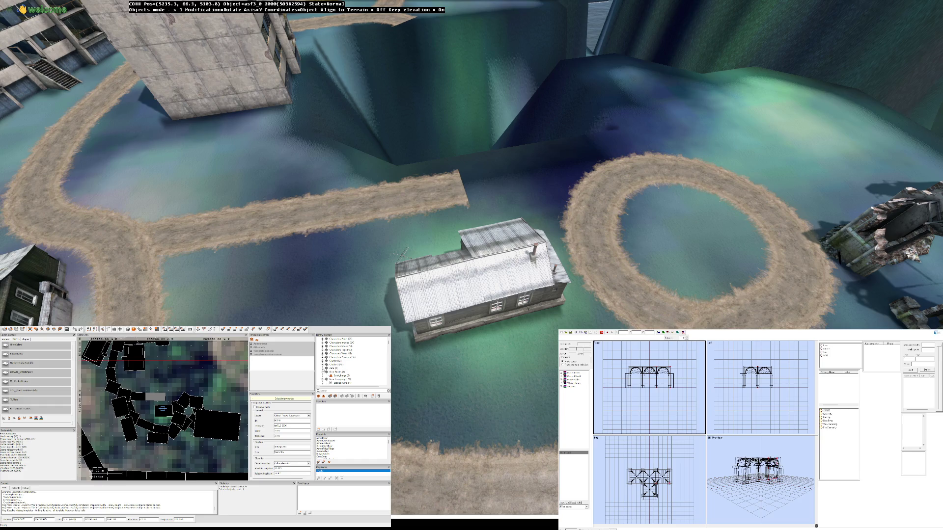
scroll(338, 366, "down", 2)
Step: Browse the Gear libraries: Camping, Cooking, Drinks, Medical, Tools and Traps
left_click(323, 357)
left_click(323, 362)
left_click(324, 369)
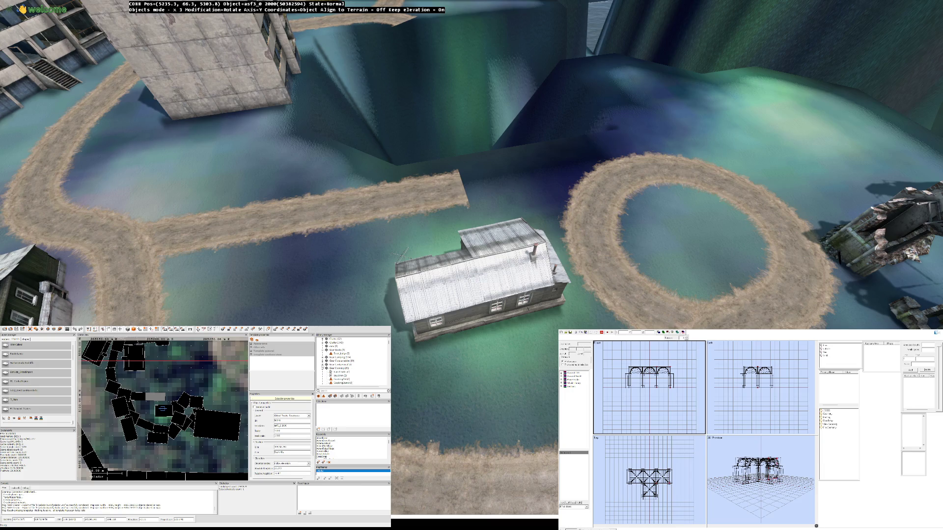
scroll(351, 363, "down", 5)
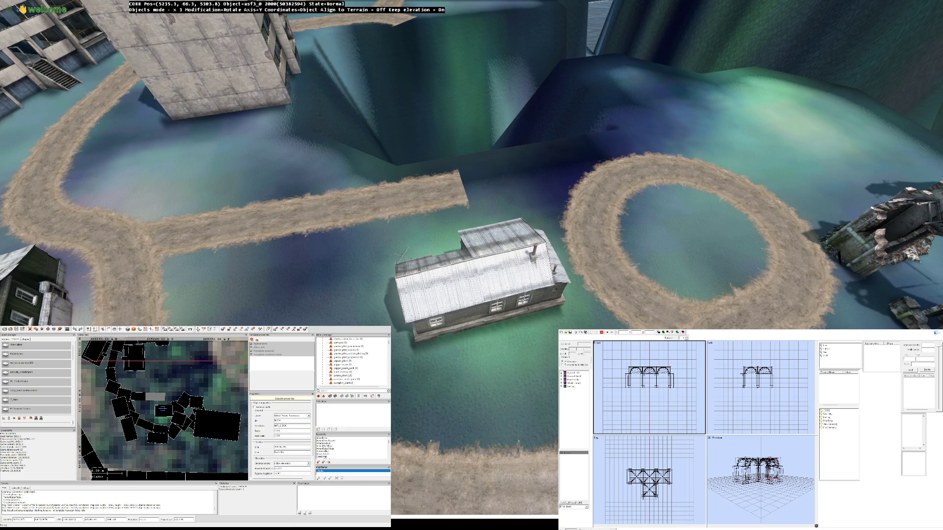
scroll(351, 363, "up", 3)
left_click(324, 357)
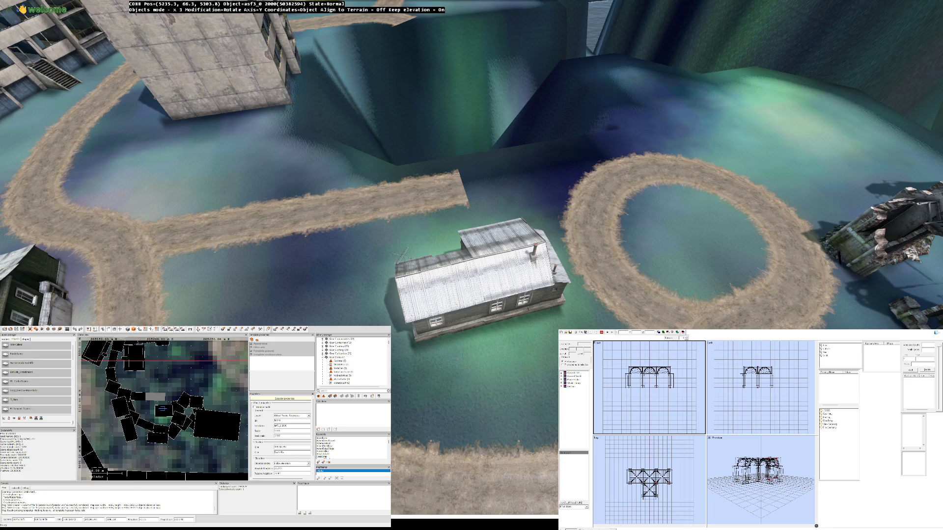
left_click(324, 357)
left_click(324, 365)
left_click(324, 364)
left_click(323, 379)
left_click(324, 380)
left_click(323, 383)
scroll(343, 363, "down", 3)
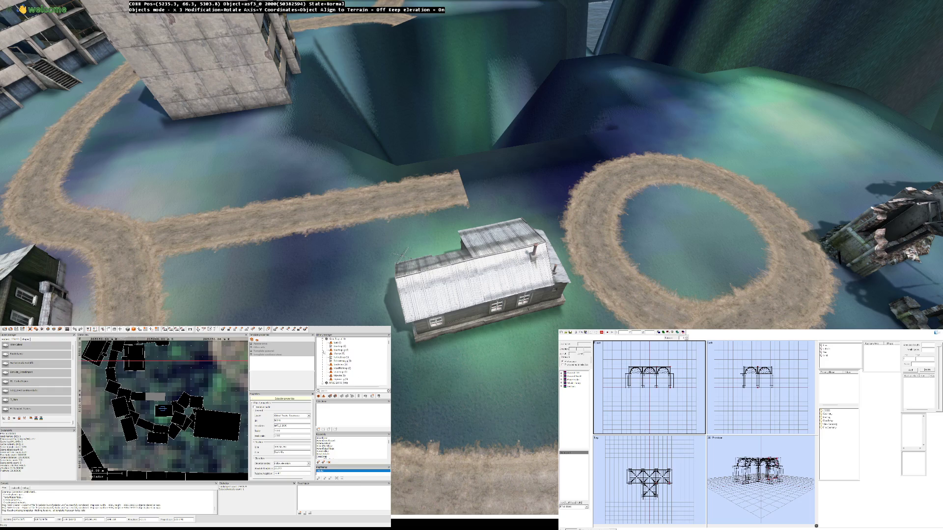
Step: Browse the Plants Bliss Bush, Plants Clutter, Plants Tree and rock object libraries
left_click(323, 339)
left_click(324, 350)
left_click(323, 349)
left_click(323, 354)
left_click(323, 353)
left_click(324, 357)
left_click(323, 357)
left_click(324, 368)
left_click(324, 368)
left_click(324, 372)
left_click(322, 376)
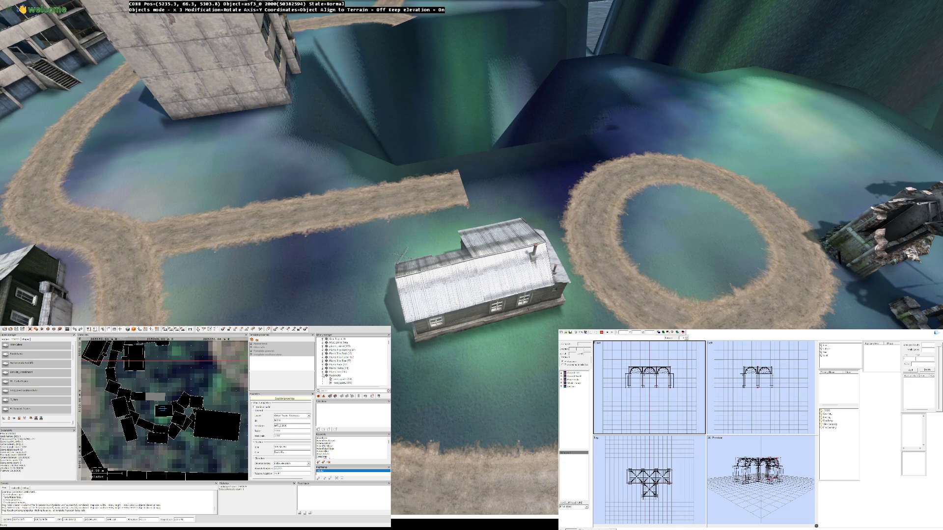
left_click(322, 383)
scroll(324, 369, "up", 3)
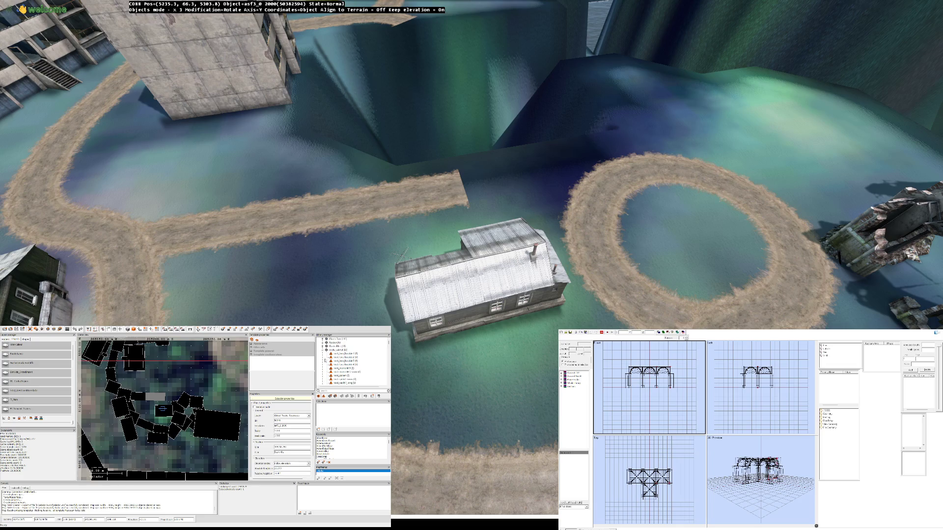
Step: Open the Residential structures and the Underground Corridor, Stairs, Terrain and Water categories
left_click(322, 350)
left_click(322, 369)
left_click(322, 369)
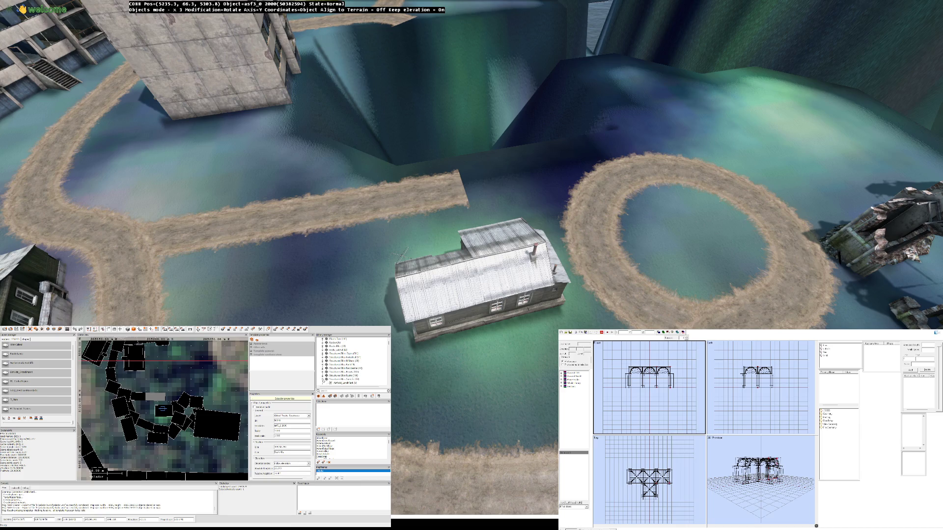
left_click(322, 383)
left_click(323, 339)
left_click(323, 350)
left_click(323, 349)
left_click(322, 357)
left_click(322, 356)
left_click(322, 365)
Step: Open the Industrial, Proxy Buildings, Ruins, Specific and Wrecks structure categories
left_click(322, 365)
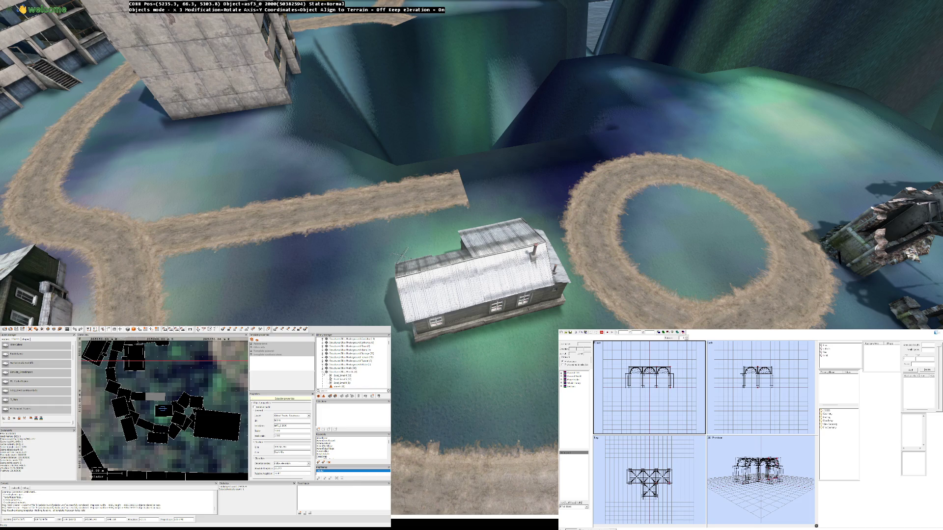
left_click(323, 380)
left_click(322, 379)
left_click(323, 386)
left_click(322, 365)
left_click(322, 379)
left_click(322, 379)
left_click(323, 386)
left_click(323, 354)
left_click(323, 361)
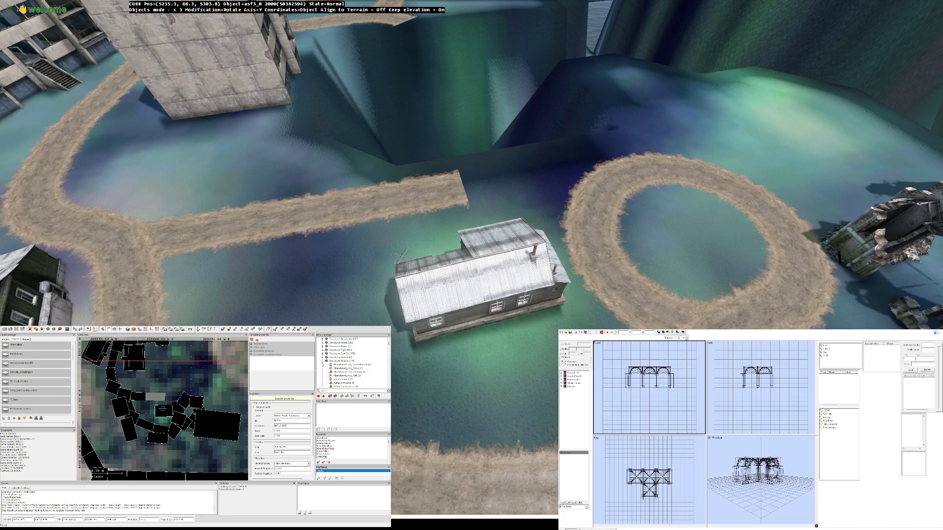
Step: Open the Surfaces, Trees, Cutted Stump and Vehicle Parts categories
left_click(323, 361)
left_click(323, 368)
left_click(323, 380)
left_click(323, 368)
left_click(322, 376)
left_click(322, 387)
left_click(322, 383)
scroll(322, 381, "down", 3)
Step: Open the Civilian Wrecks, Hatchback 07, Offroad Wrecks, Protest and Sedan_02 vehicle categories
left_click(322, 357)
left_click(323, 361)
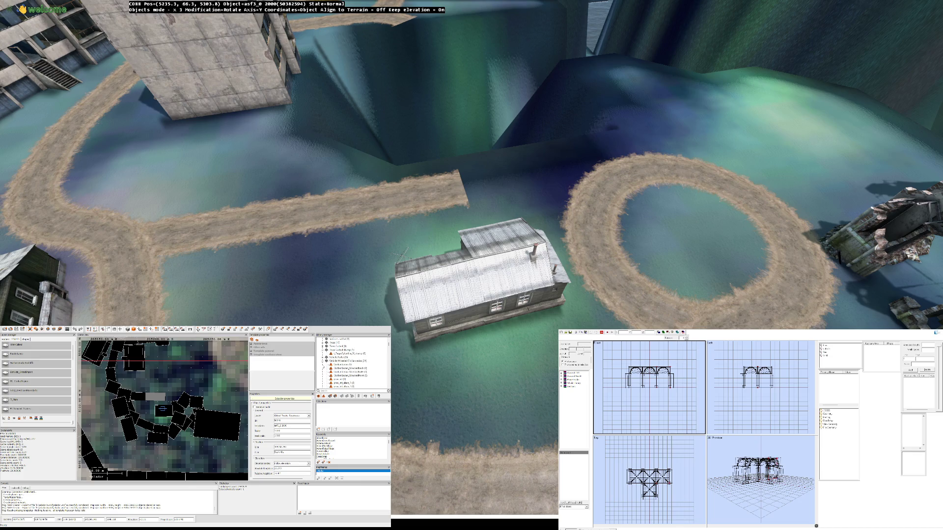
left_click(322, 361)
left_click(322, 364)
left_click(322, 365)
left_click(322, 371)
left_click(323, 371)
left_click(323, 375)
left_click(322, 376)
left_click(322, 380)
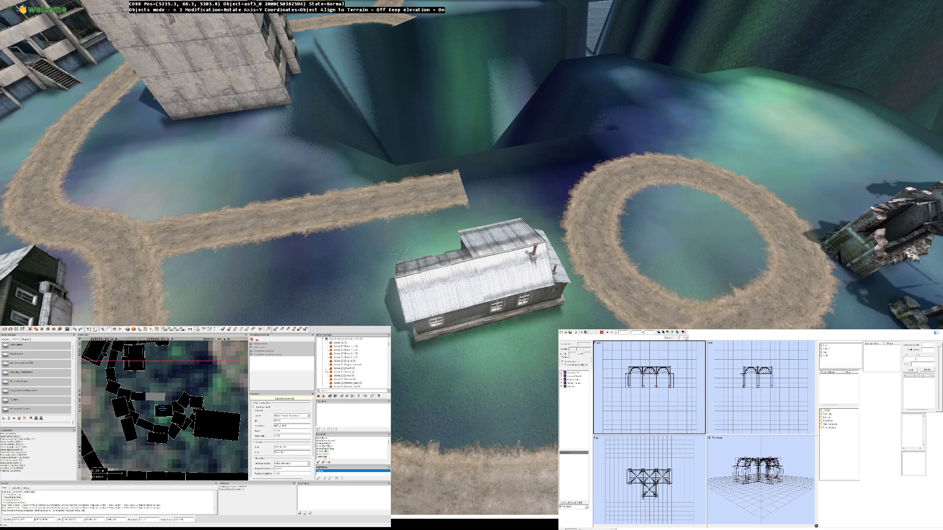
Step: Scroll back to the top of the library and select another road piece in the scene
scroll(353, 364, "up", 10)
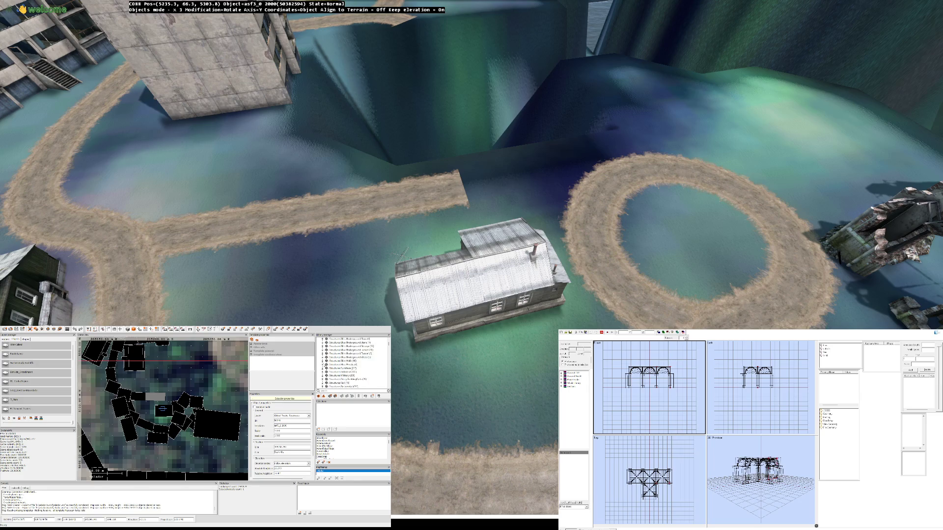
scroll(354, 363, "up", 3)
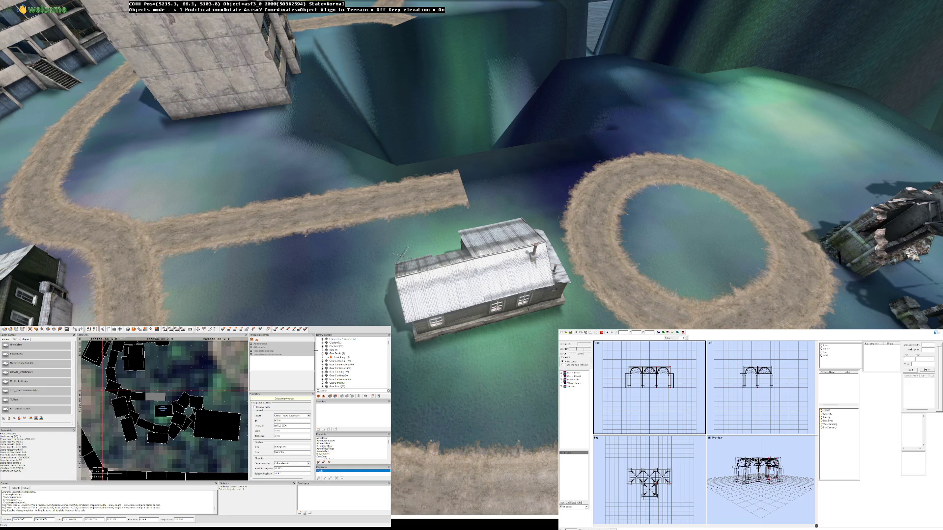
left_click(142, 395)
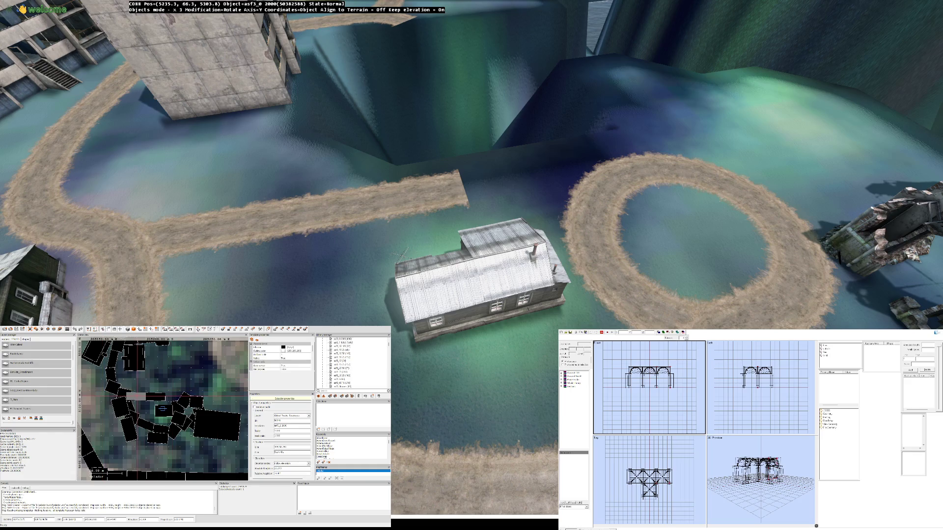
Step: Rotate the straight asf3_0 2000 road piece in Buldozer until it meets the circular loop
left_click(155, 396)
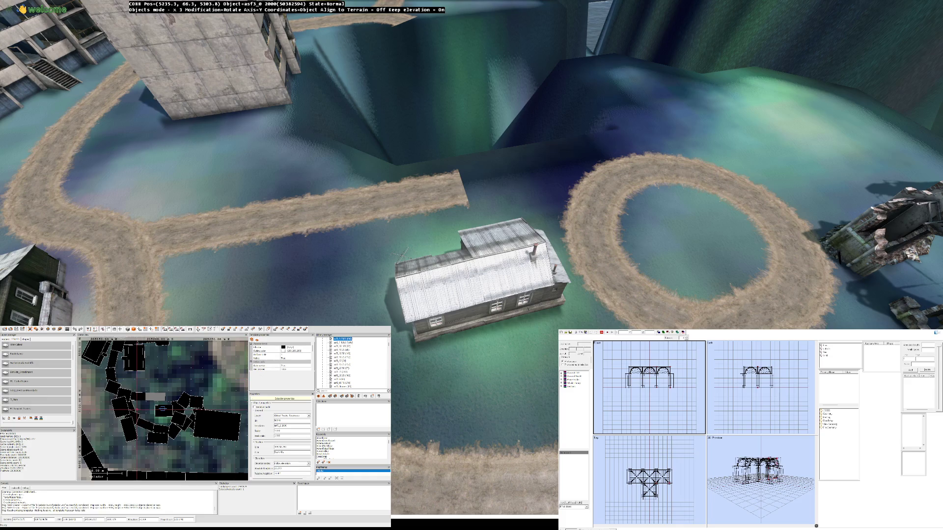
key("Up")
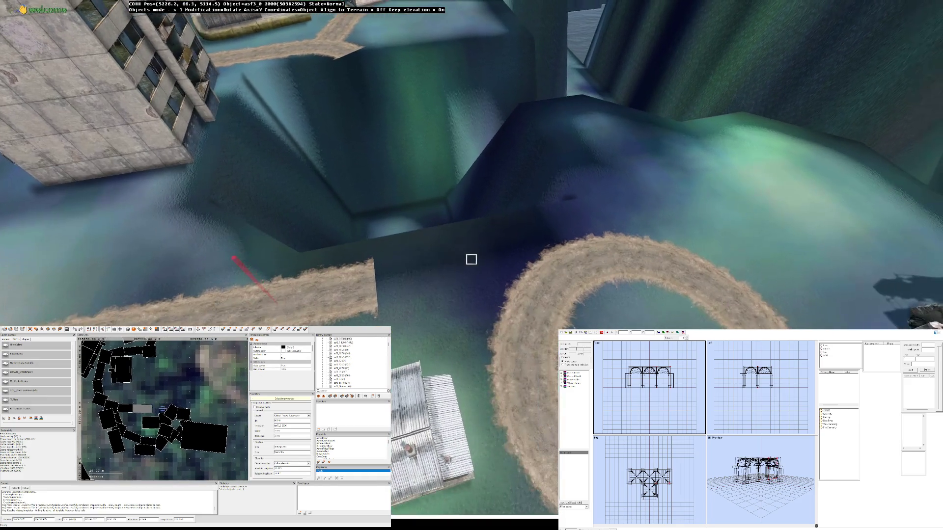
left_click_drag(471, 260, 472, 259)
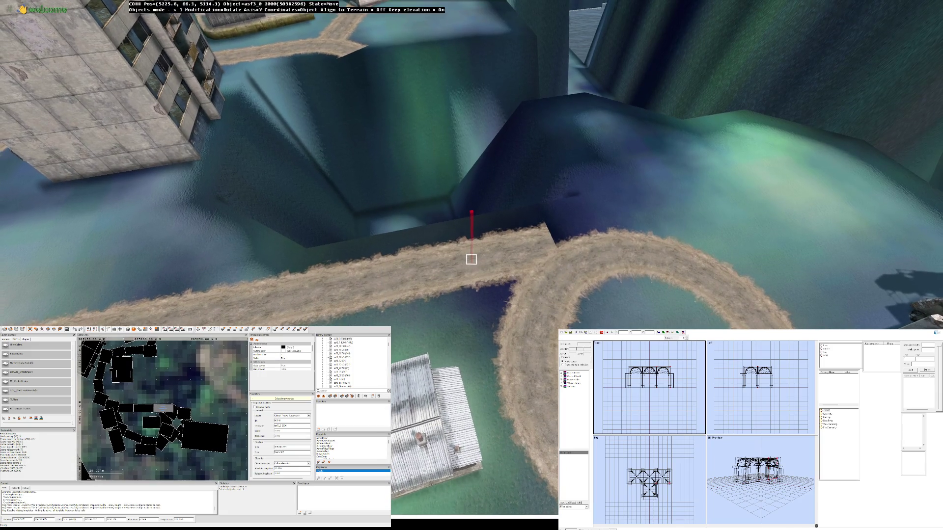
scroll(471, 259, "down", 5)
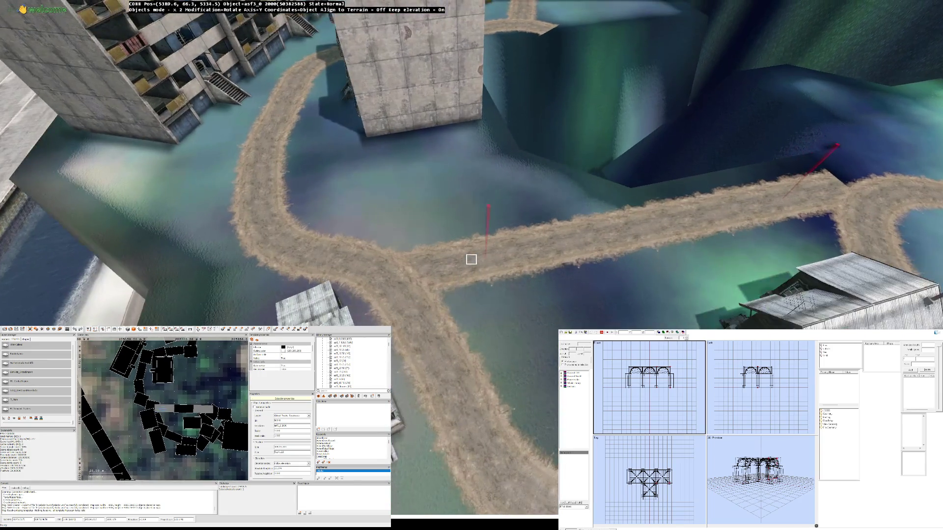
left_click_drag(471, 259, 472, 260)
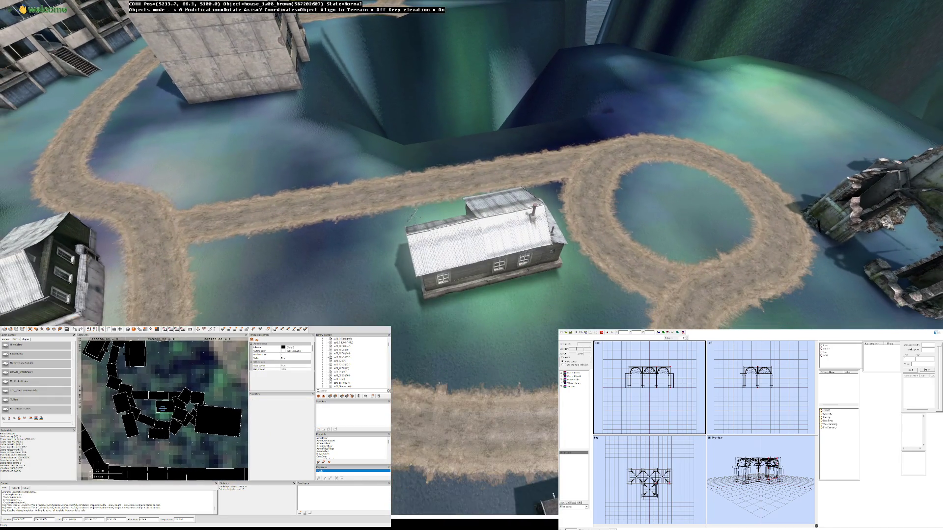
left_click(342, 339)
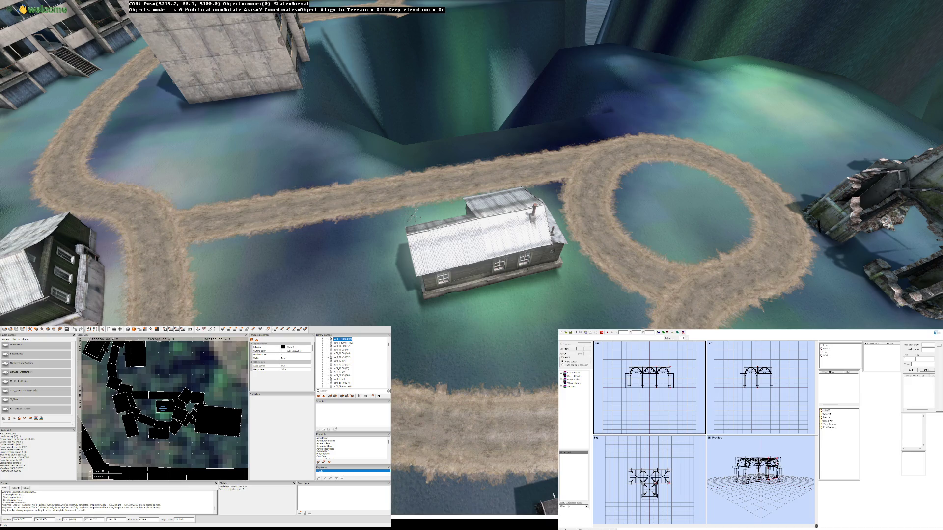
key("Up")
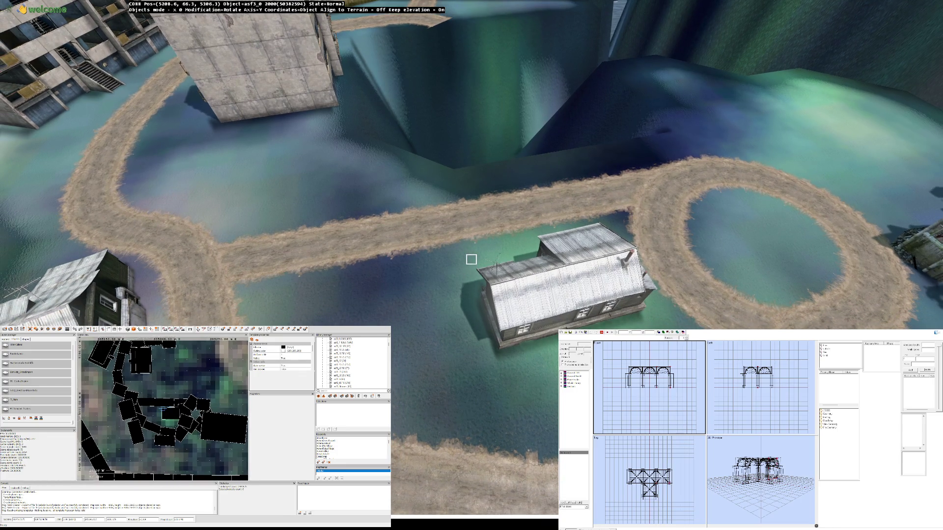
Step: Fly the Buldozer camera past the ruined church, apartment blocks and cliffside warehouses
key("Right")
key("Left")
key("Left")
key("Right")
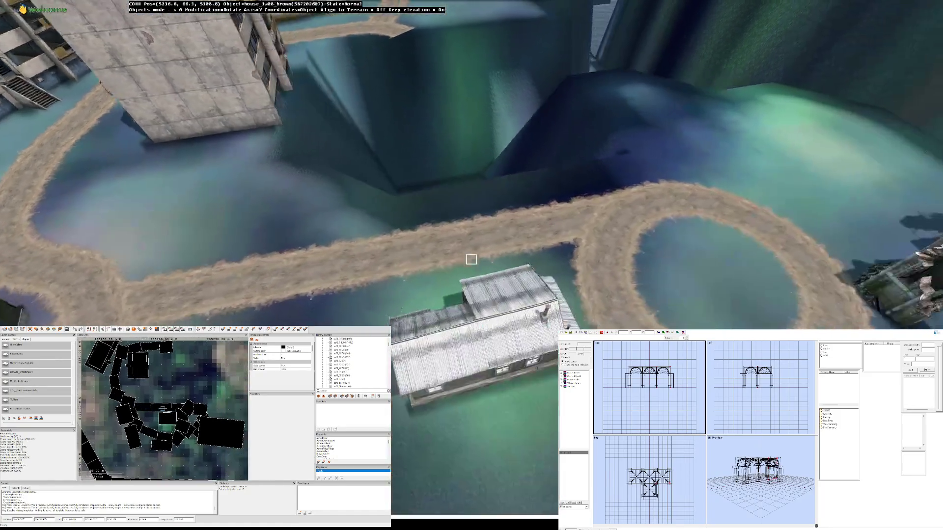
key("Up")
key("Down")
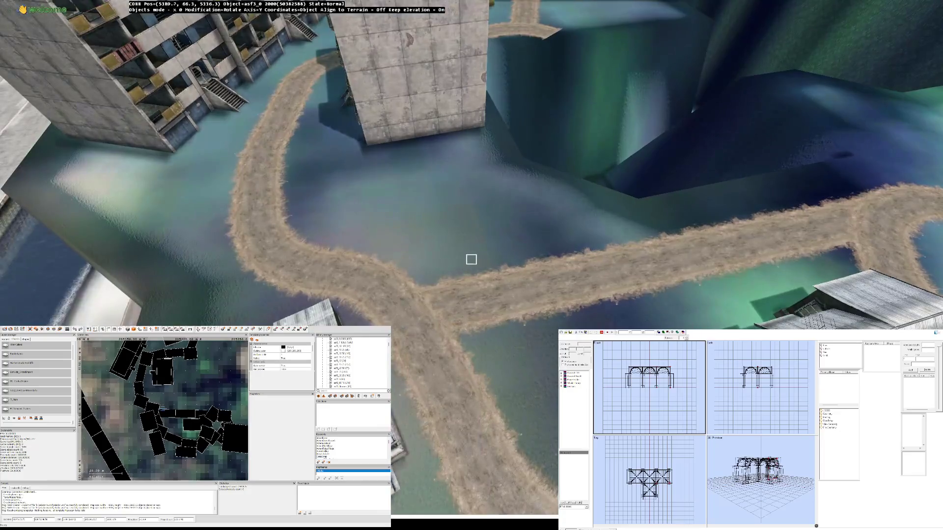
key("Right")
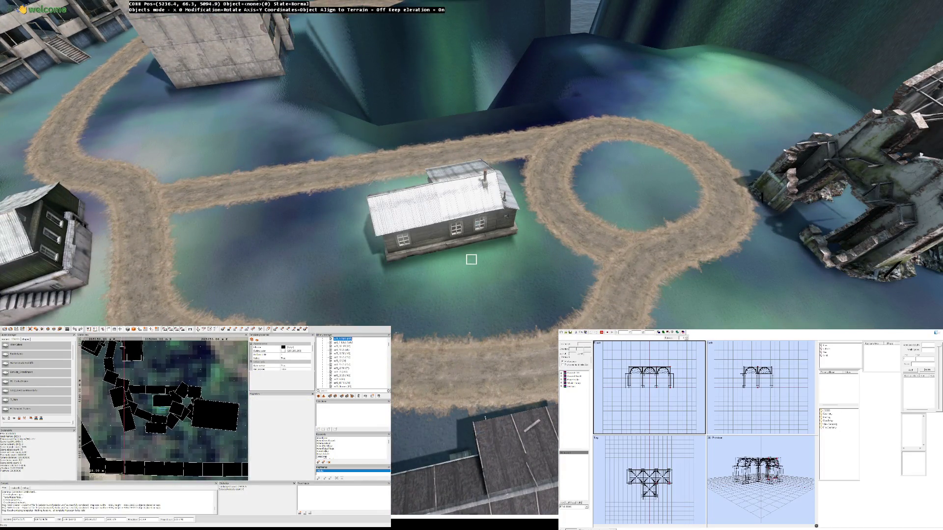
scroll(163, 409, "down", 4)
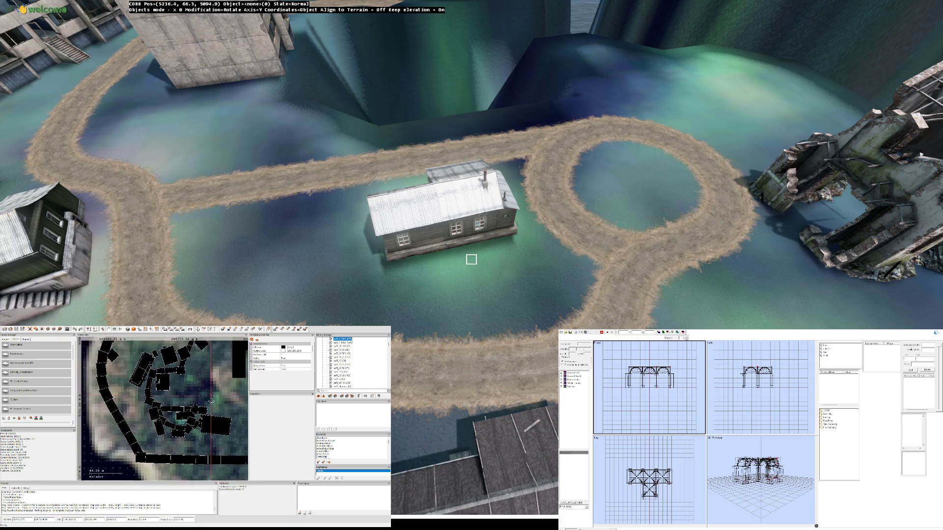
scroll(351, 363, "down", 2)
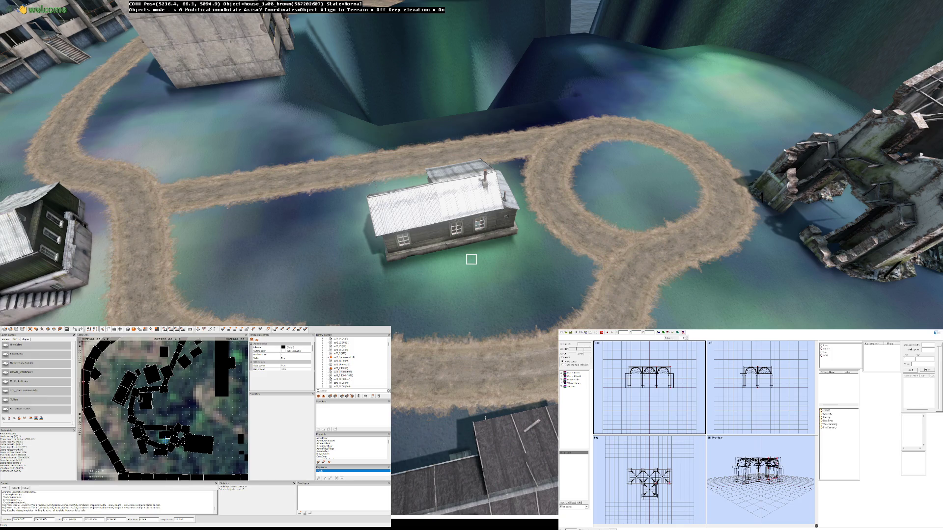
key("w")
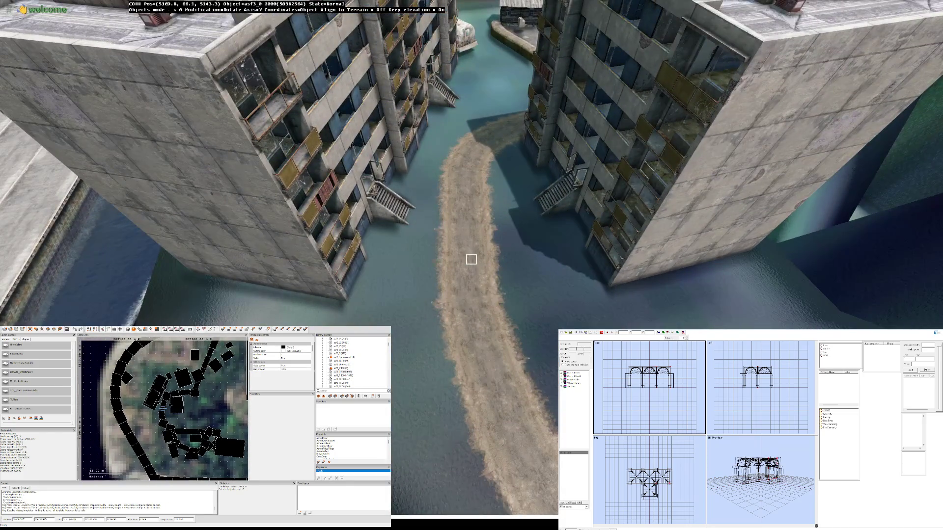
key("a")
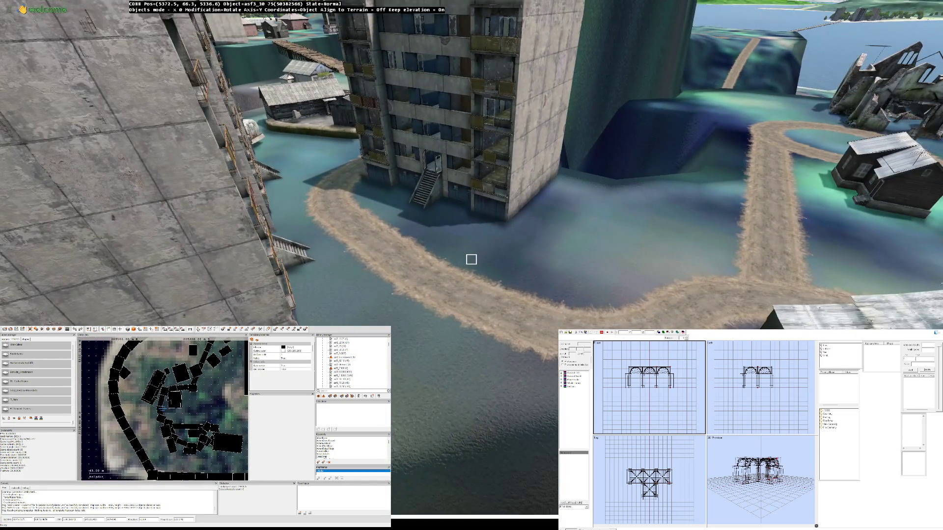
key("s")
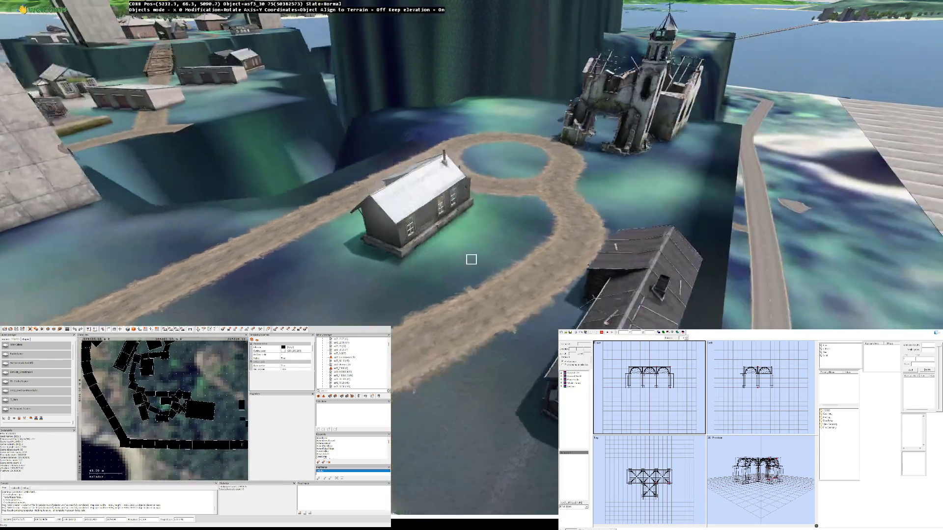
key("w")
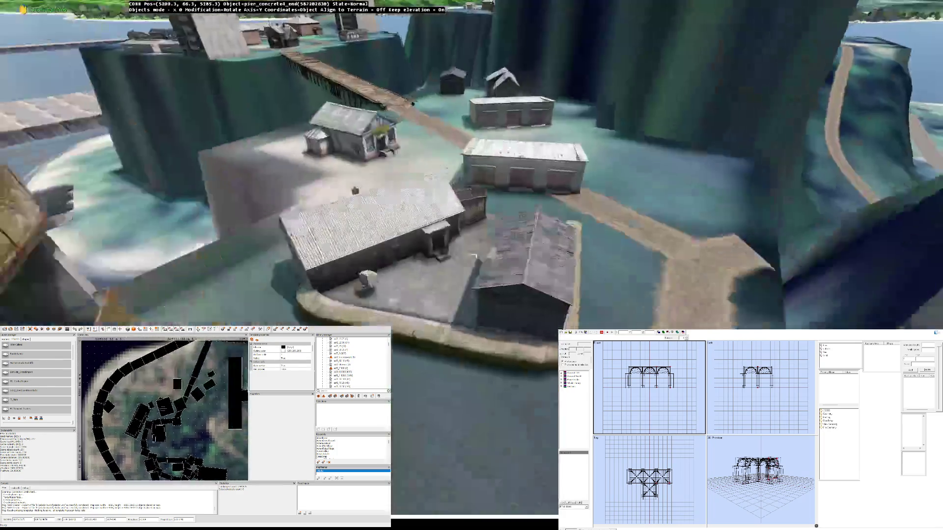
Step: Return to the looped road, search the library for 'garage' and pick Garage_Medium
key("s")
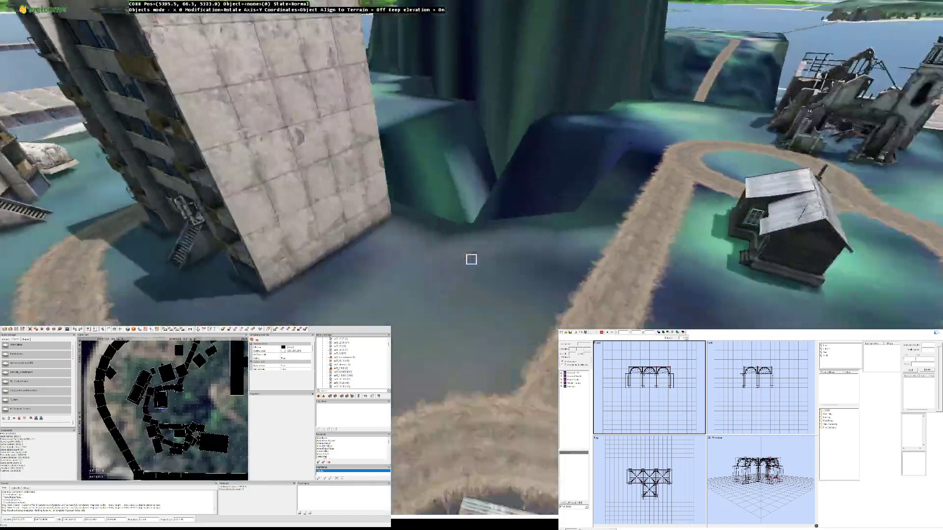
key("w")
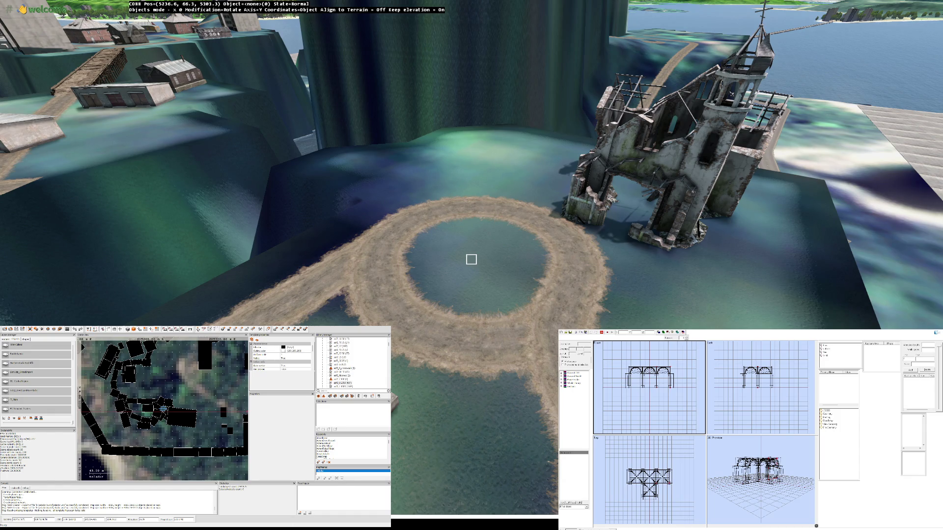
type("p")
type("arage")
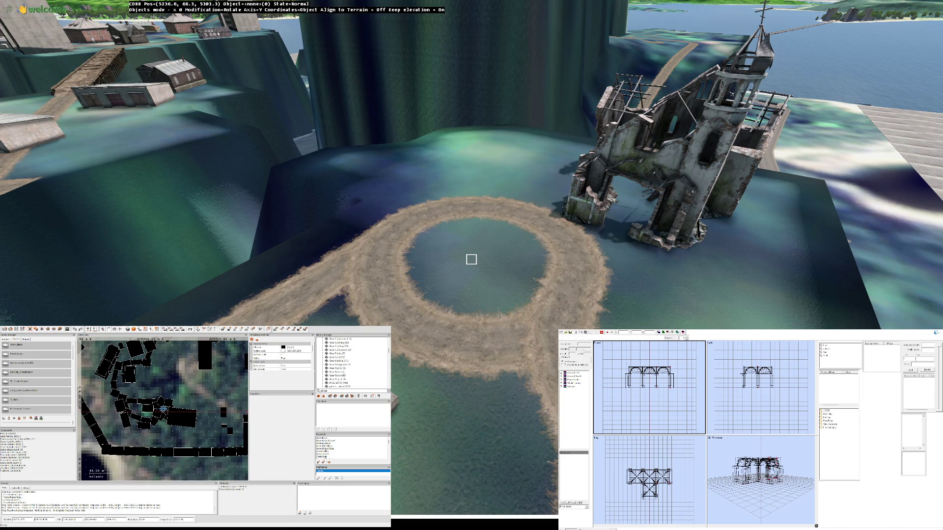
left_click(343, 347)
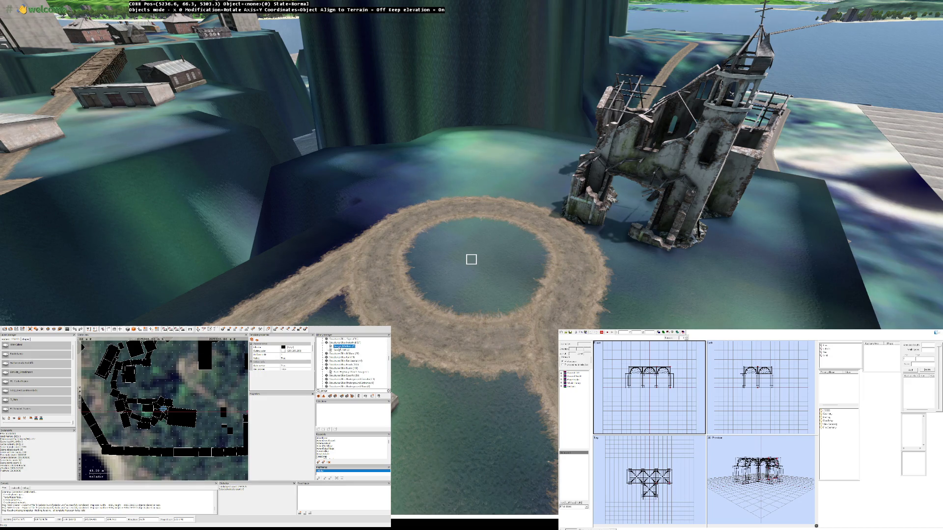
Step: Insert and rotate a medium garage, delete it, then undo to restore it
key("Insert")
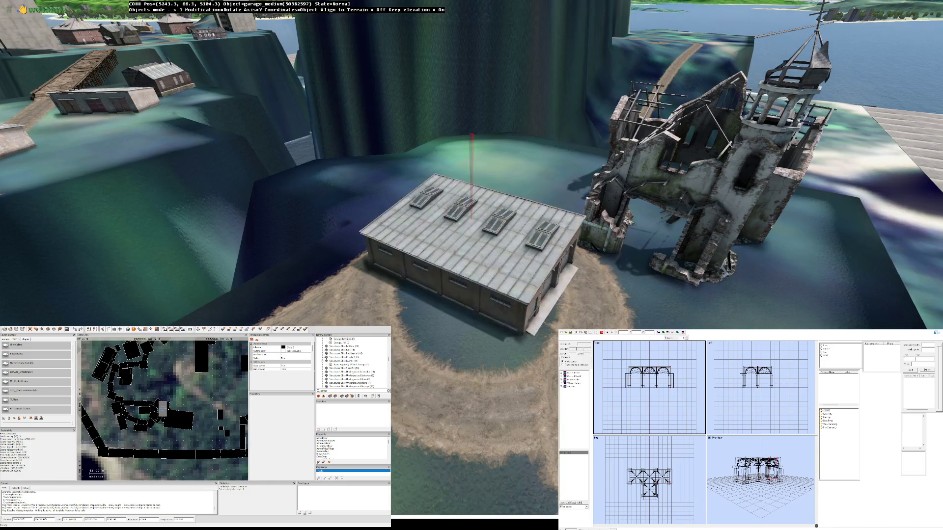
left_click_drag(472, 216, 427, 216)
key("Delete")
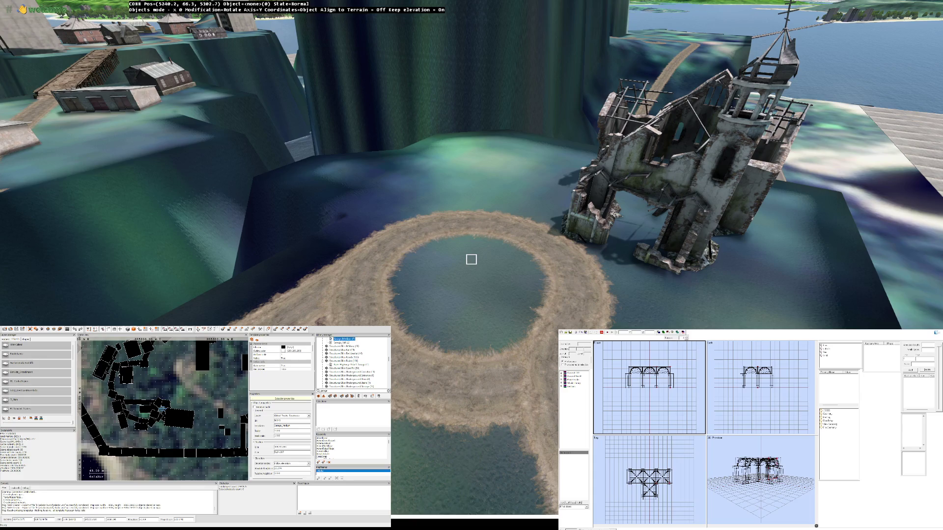
key("w")
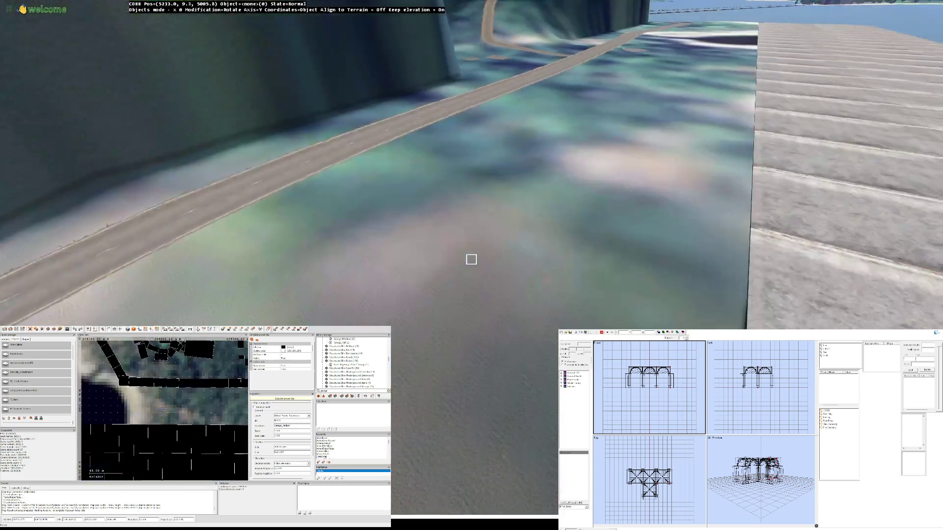
key("ctrl+z")
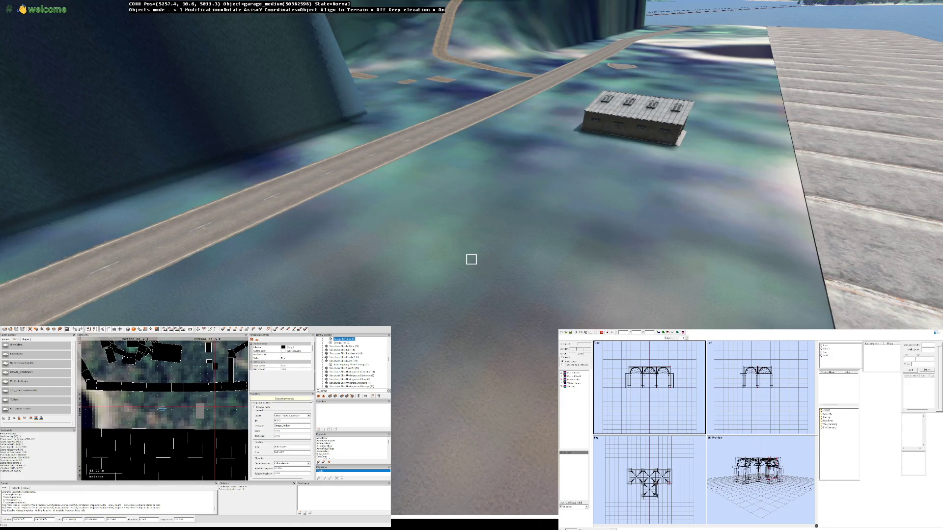
Step: Insert a Garage_Tall and turn it to face the road
left_click(341, 342)
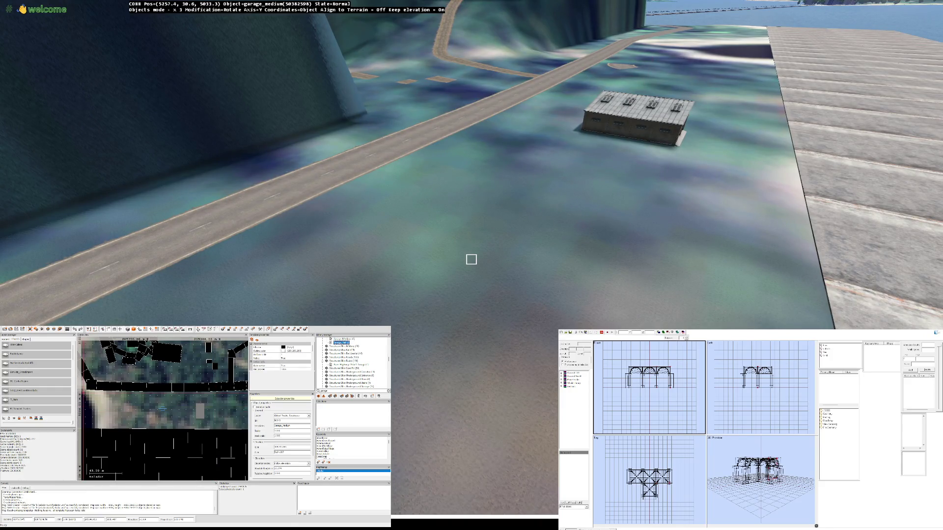
key("Insert")
left_click_drag(472, 221, 501, 221)
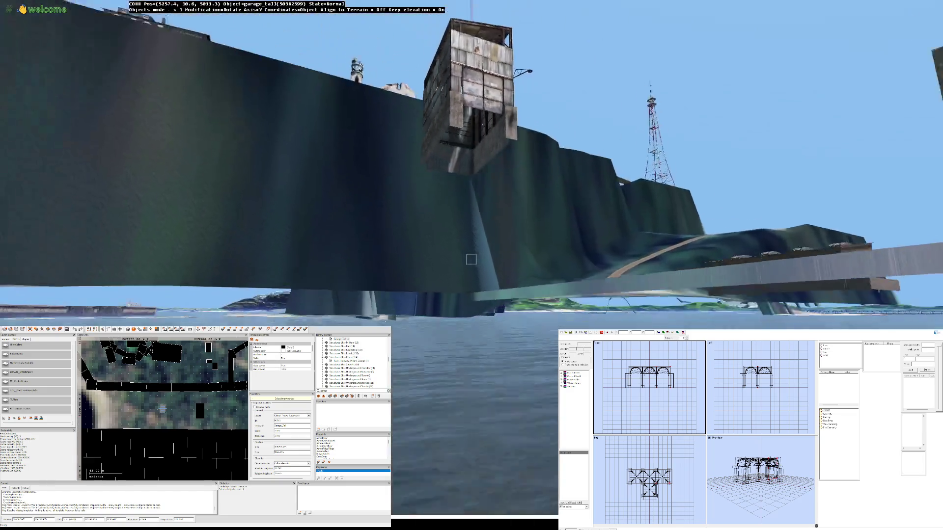
Step: Fly the Buldozer camera around the tall garage to inspect it from all sides
key("w")
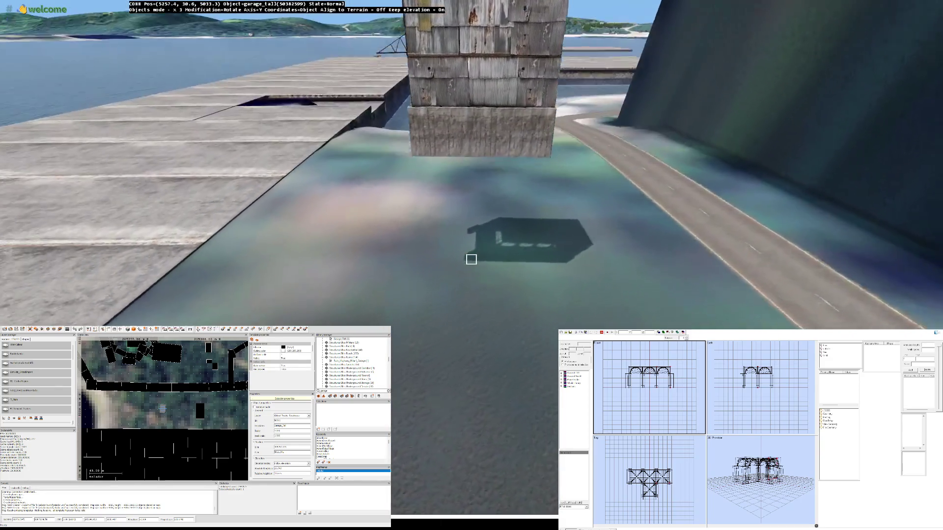
key("w")
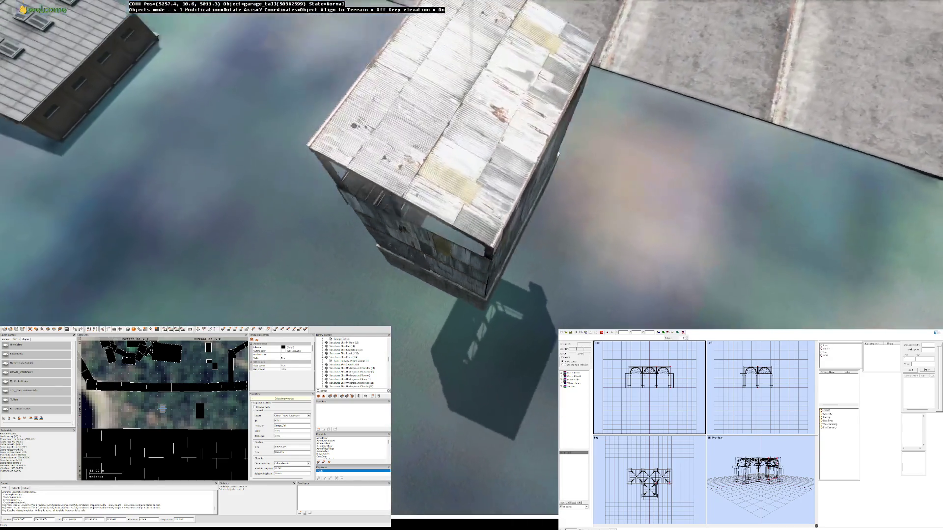
key("w")
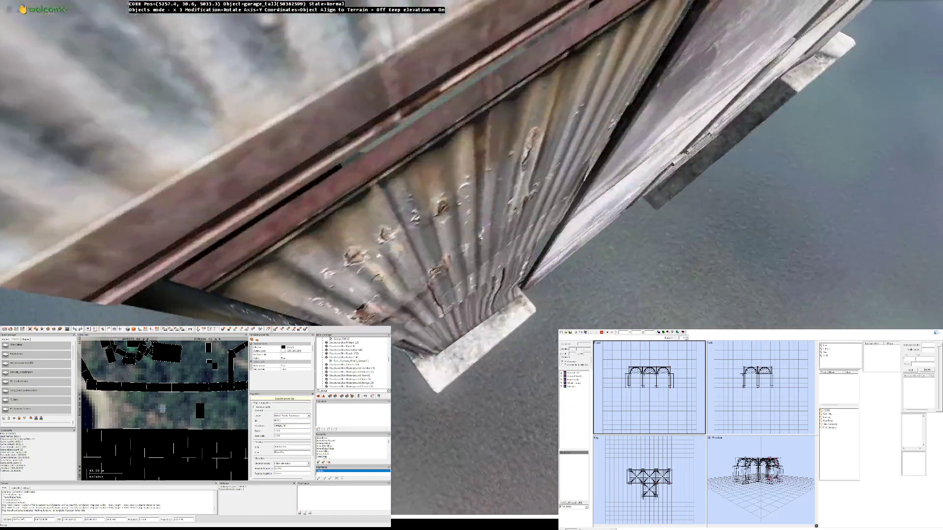
key("w")
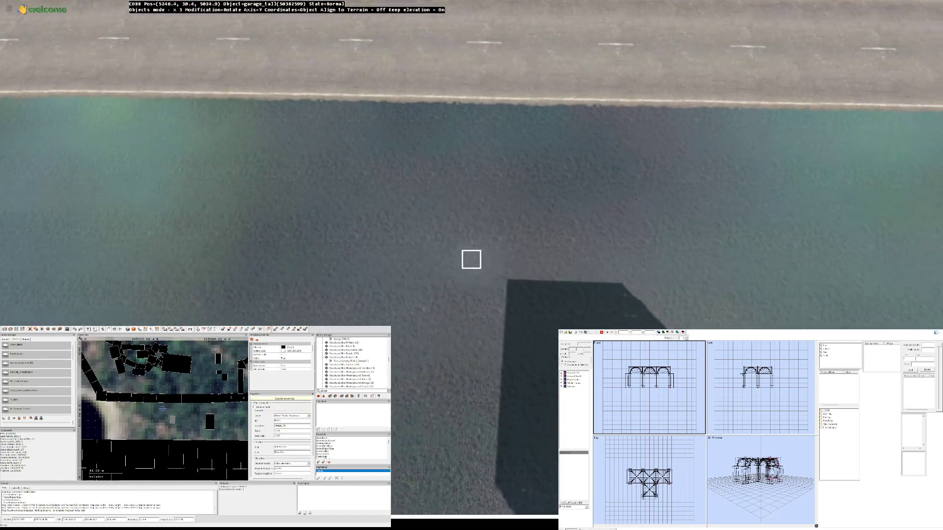
key("w")
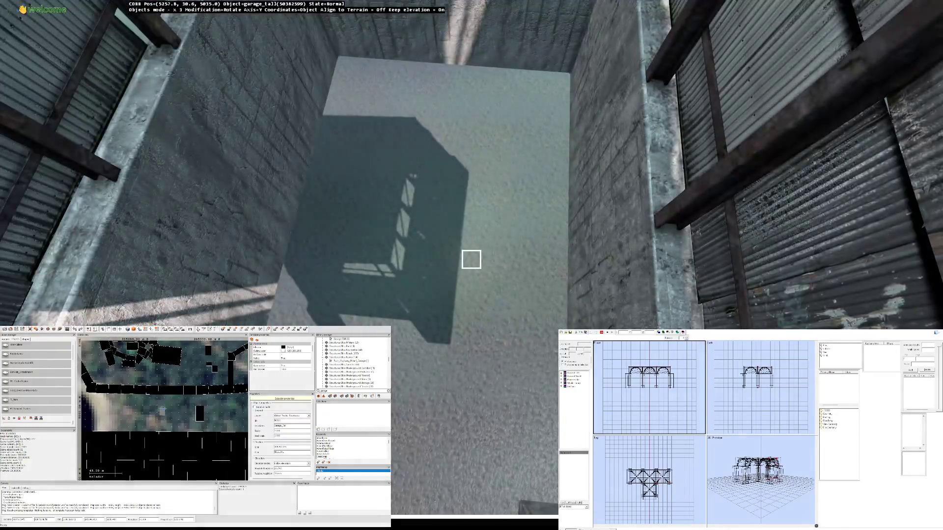
key("w")
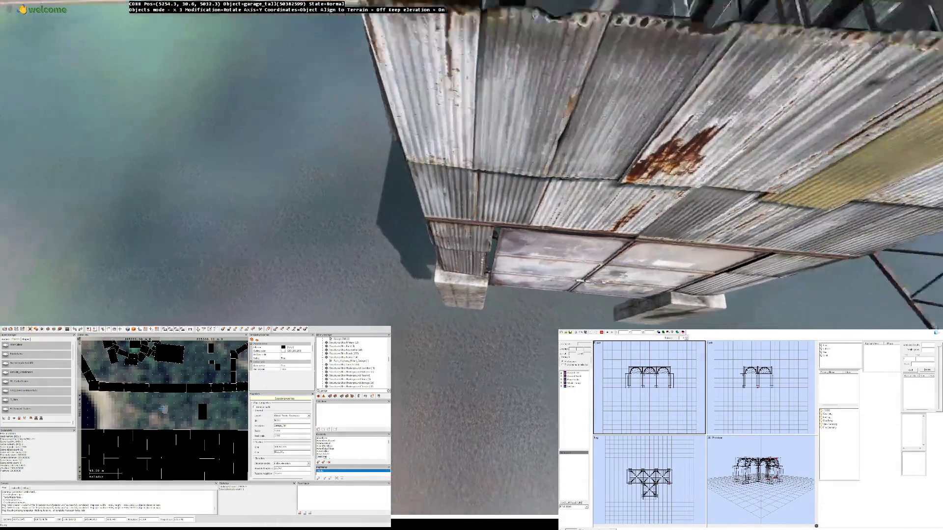
key("w")
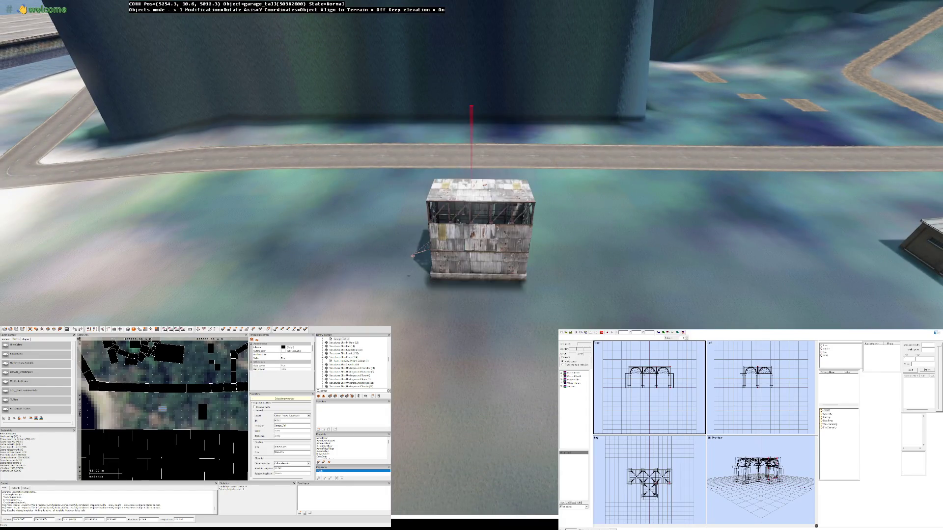
key("w")
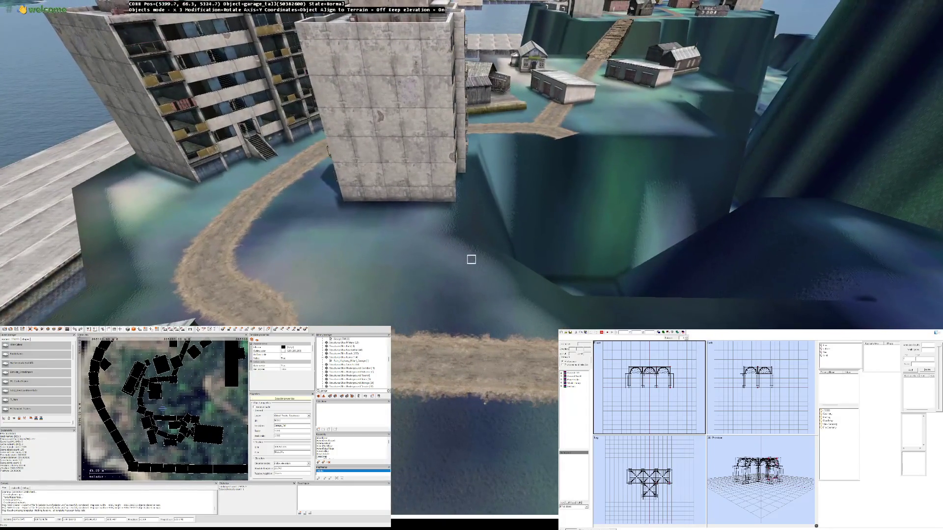
Step: Orbit and close in around the tall garage beside the water-filled pit
key("Left")
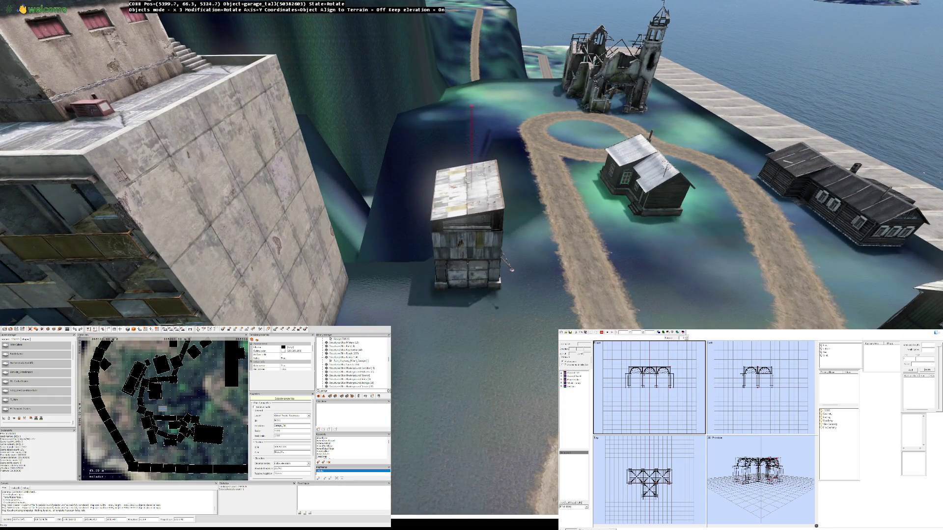
key("Left")
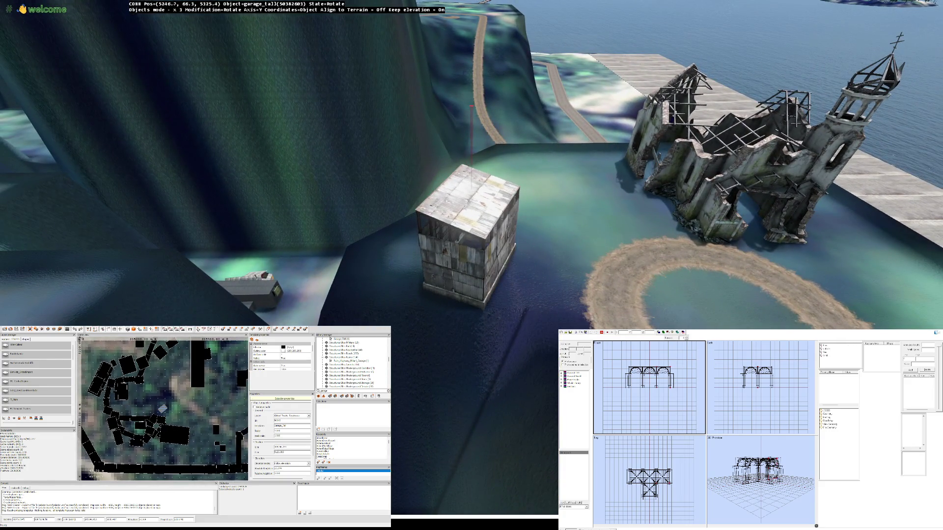
key("Left")
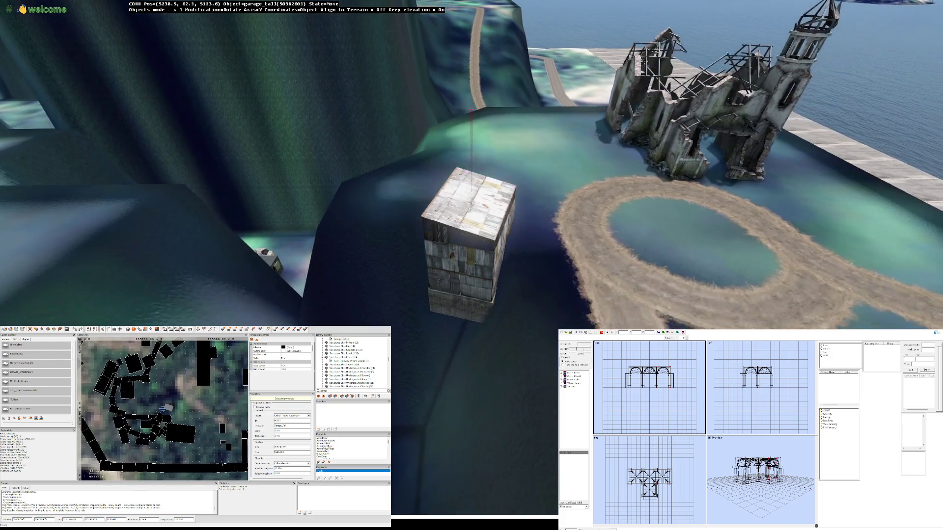
key("Up")
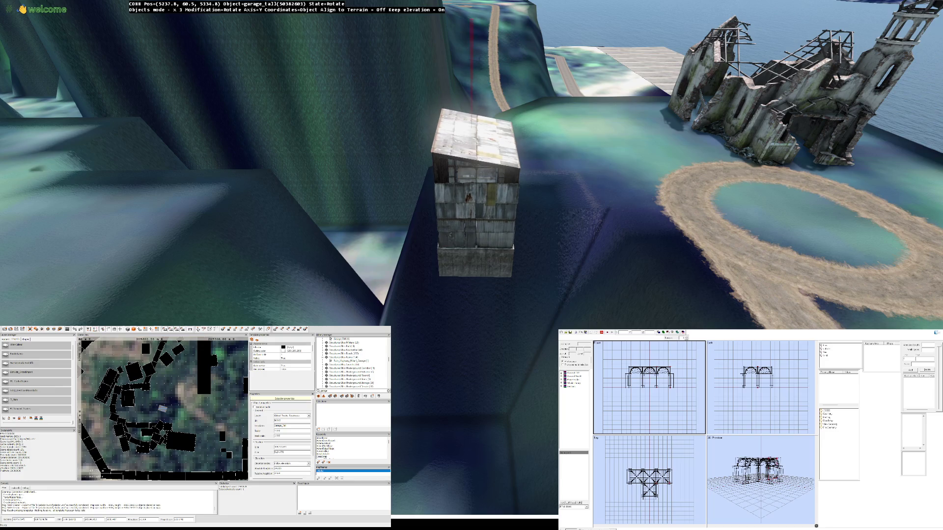
key("Up")
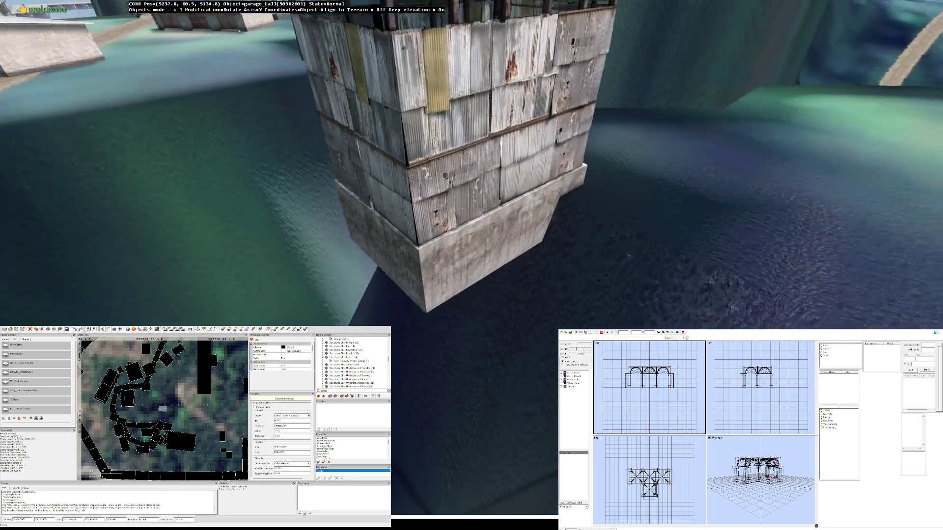
key("Down")
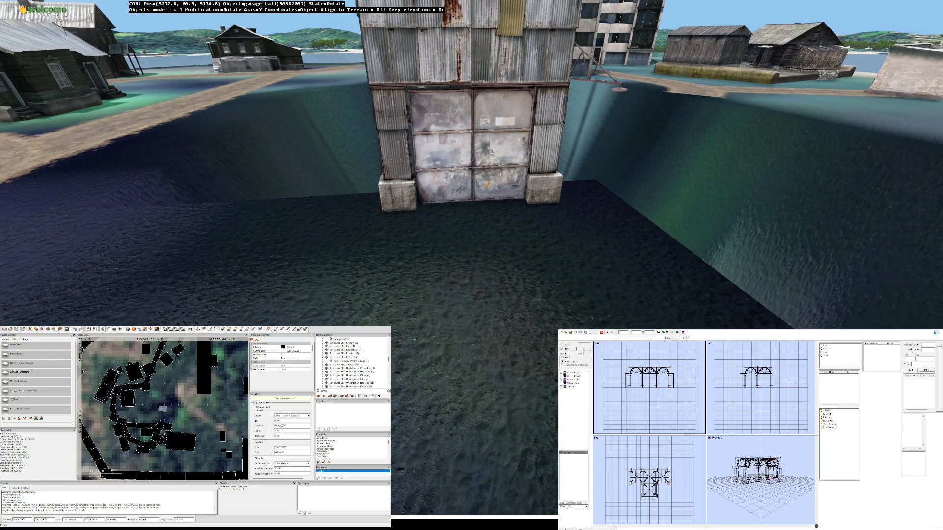
key("Down")
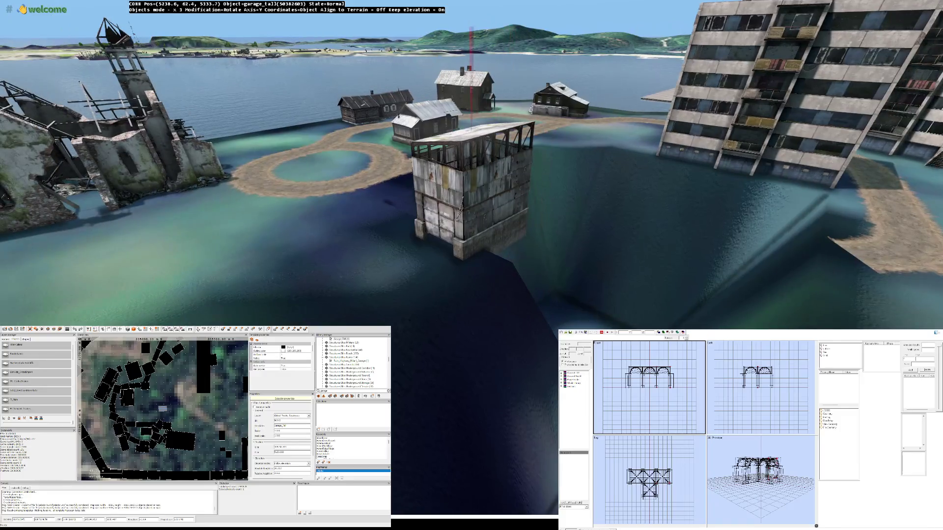
key("Up")
key("Down")
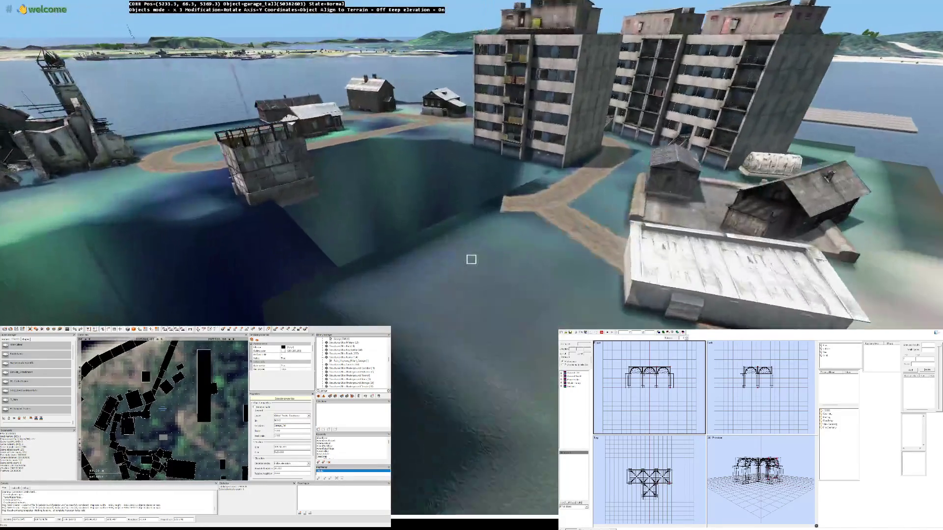
key("Up")
key("Down")
key("Up")
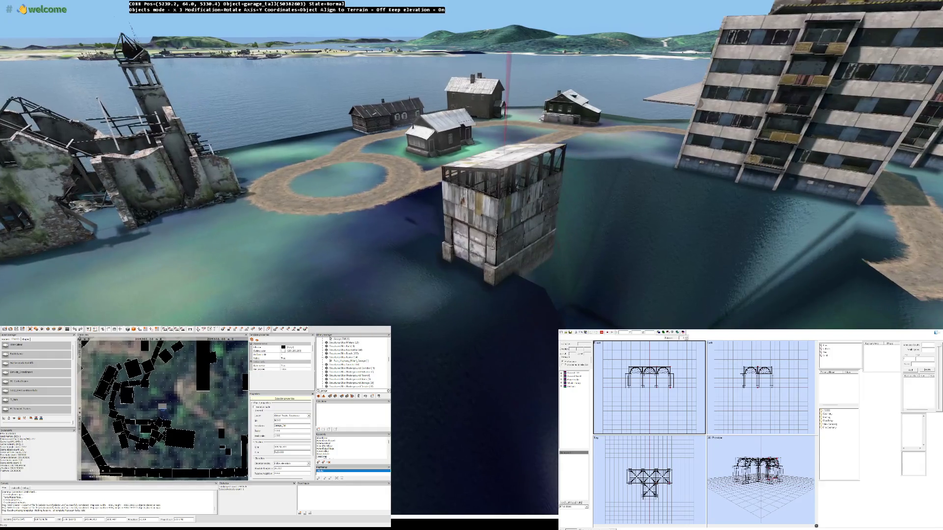
key("Left")
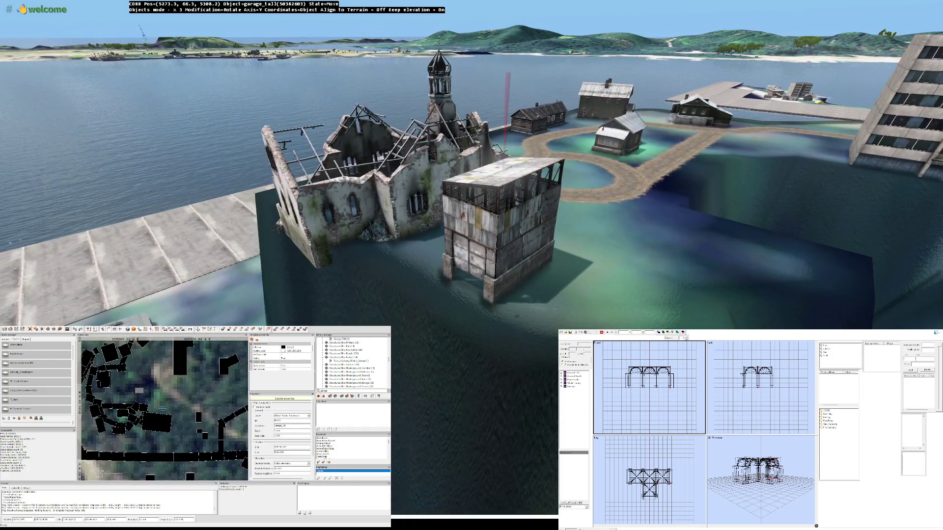
Step: Swing the view and fly forward to the road piece beside the apartment blocks
key("Right")
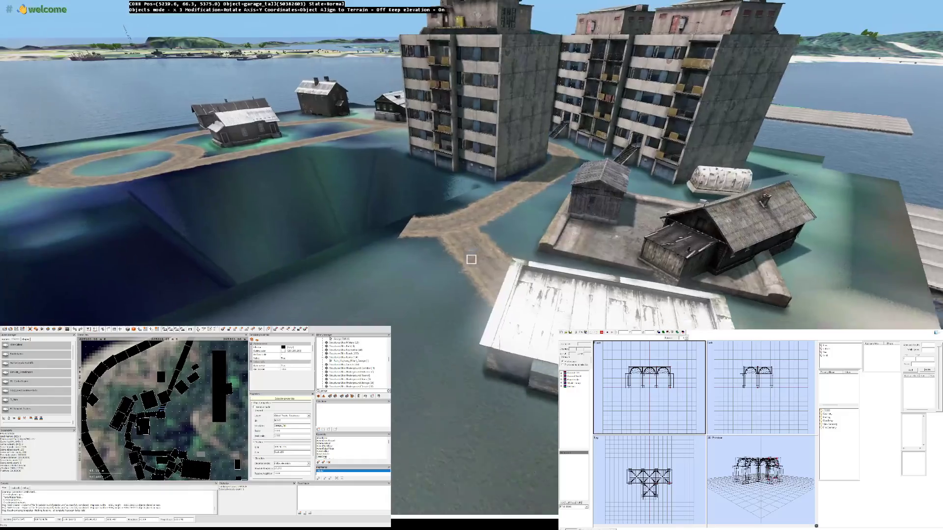
key("Left")
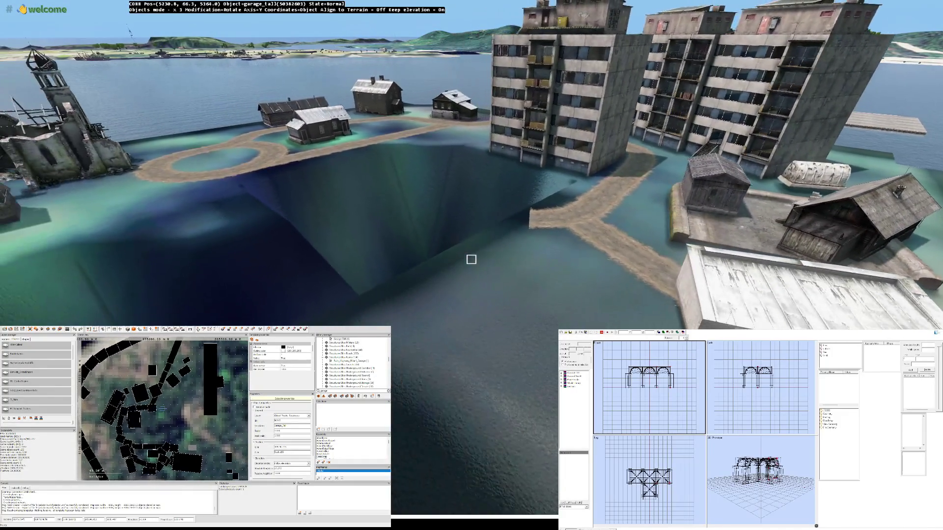
key("Up")
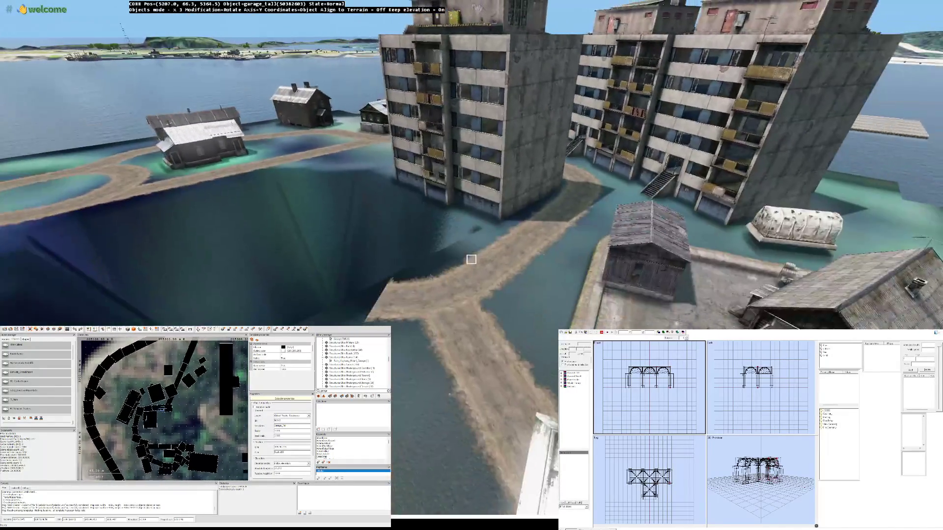
key("Up")
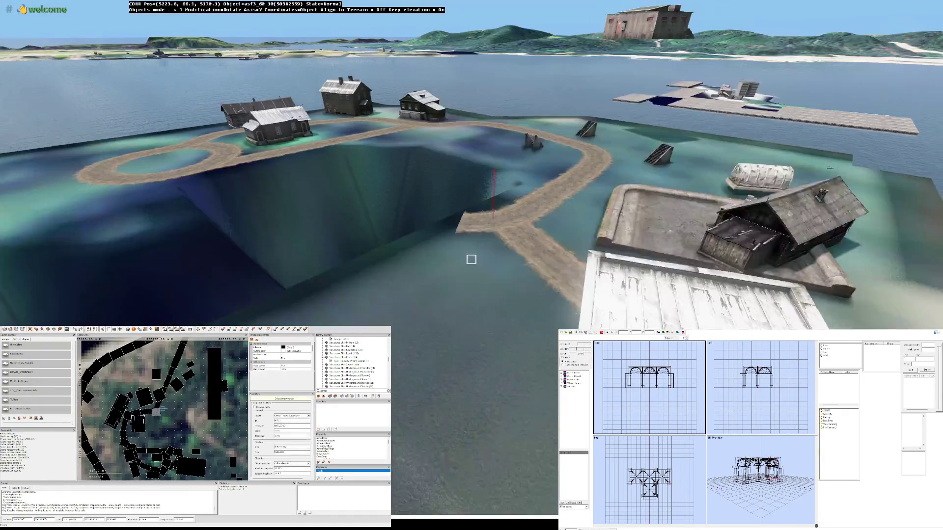
key("Up")
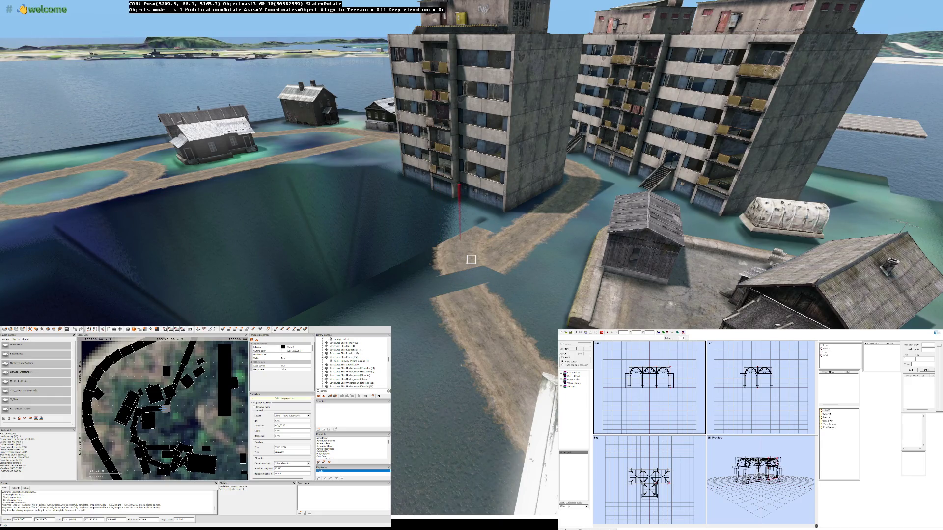
Step: Rotate the asf3_0 30 road piece into a curve toward the pier houses
left_click_drag(471, 259, 471, 259)
key("Right")
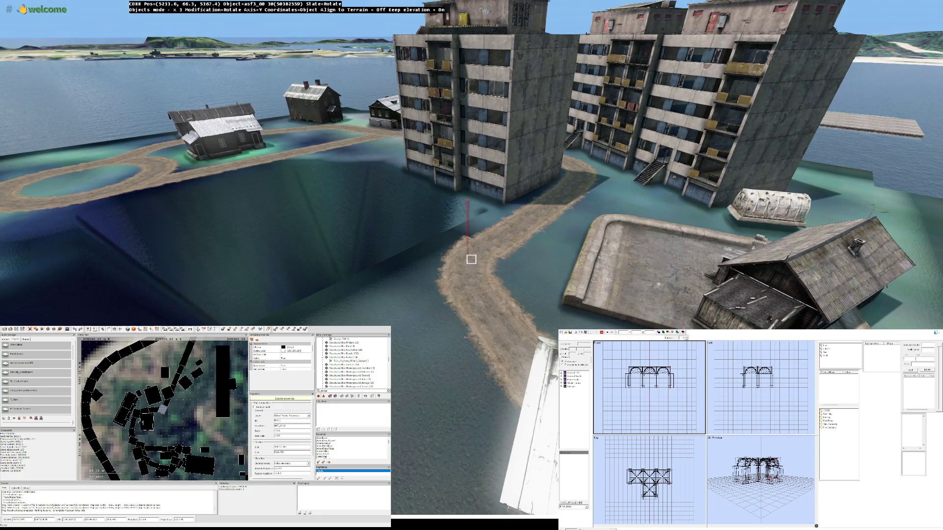
key("Left")
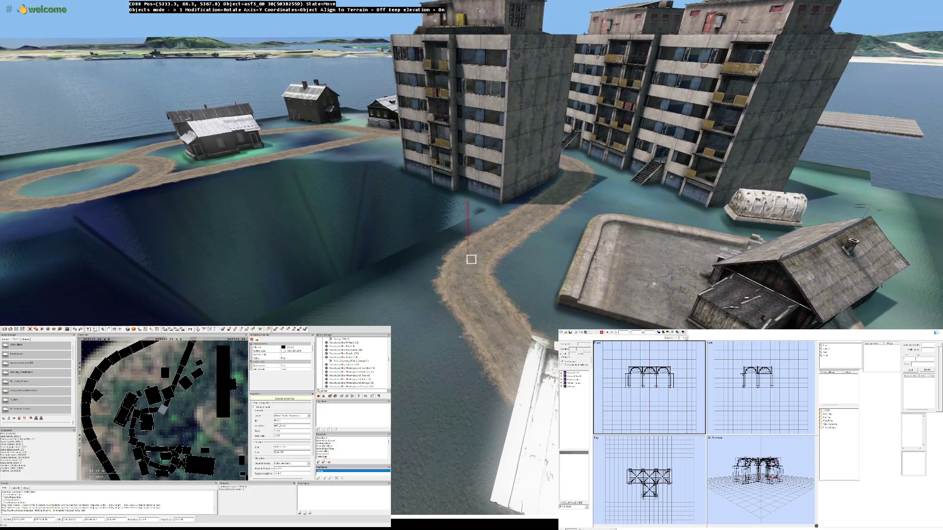
left_click(471, 259)
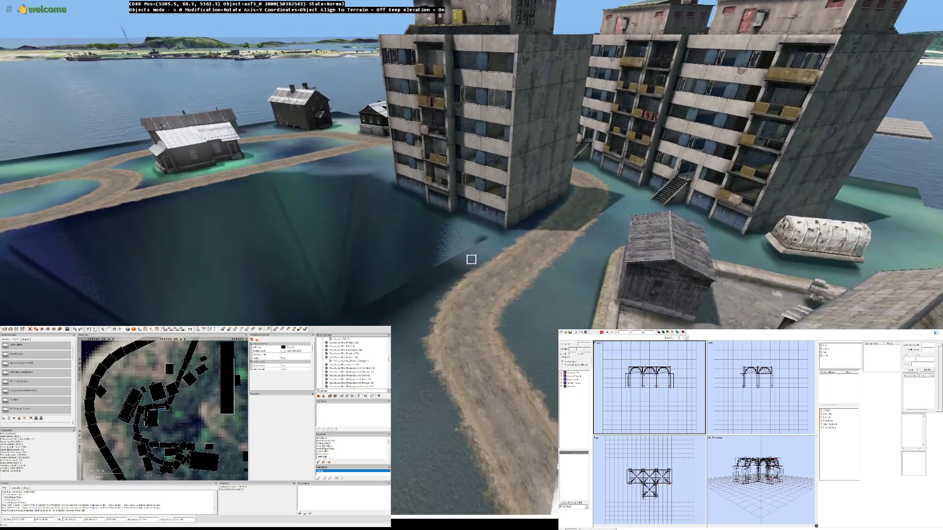
Step: Check the rotated road's join around the pier houses and white-roofed garage
key("Down")
key("Up")
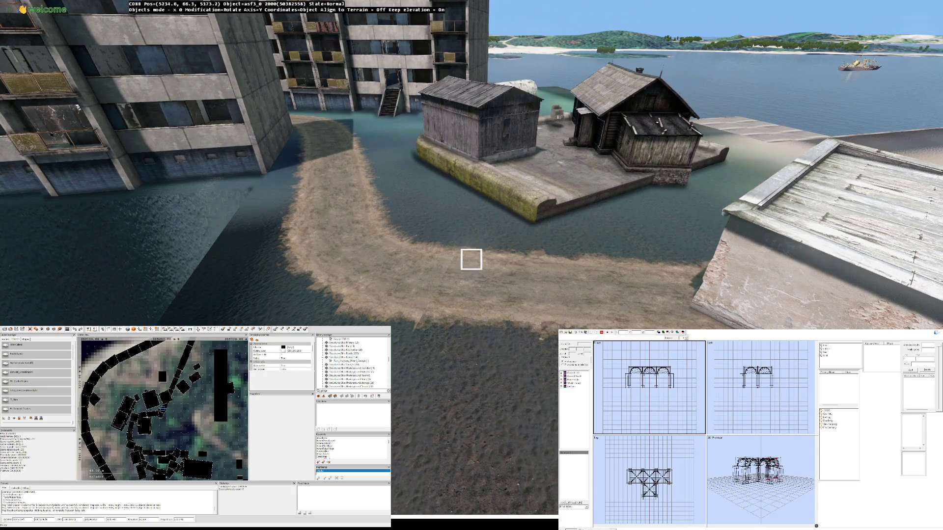
left_click(471, 259)
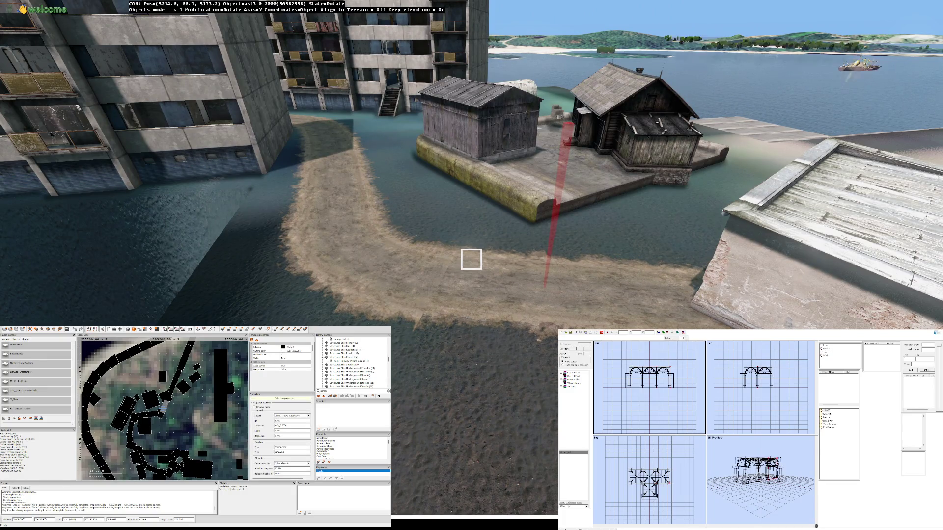
key("Up")
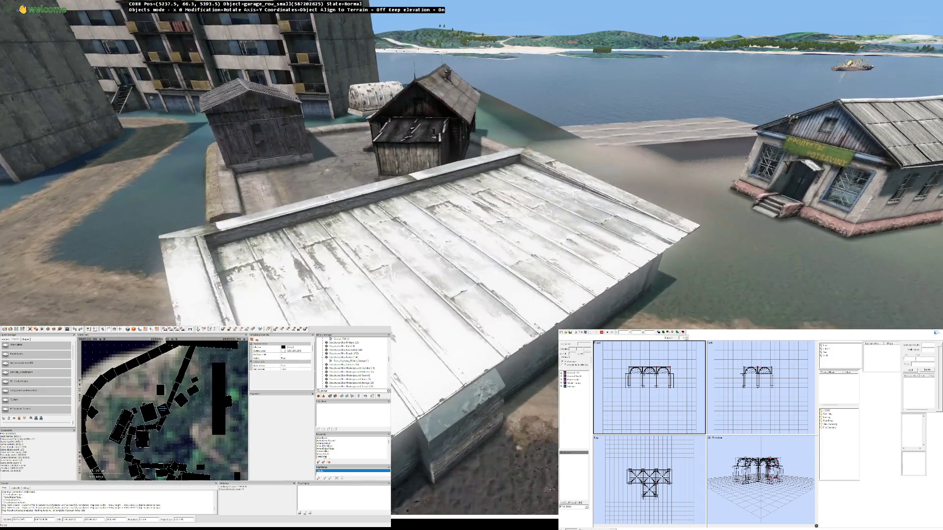
left_click(471, 259)
key("Down")
key("Left")
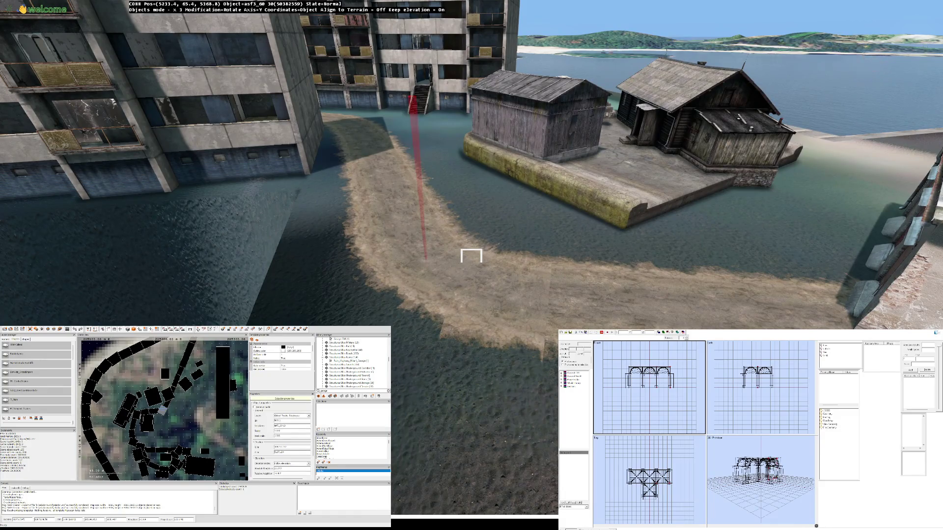
key("Right")
key("Left")
key("Left")
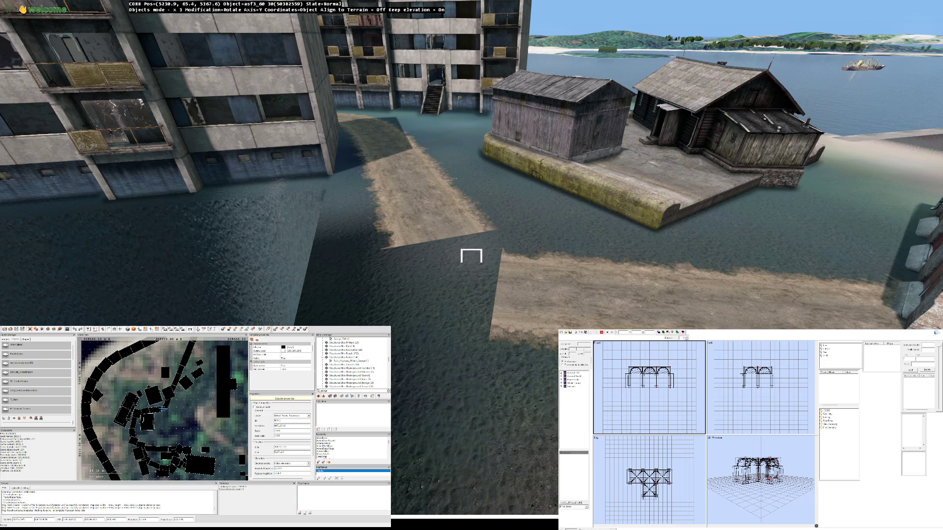
key("Down")
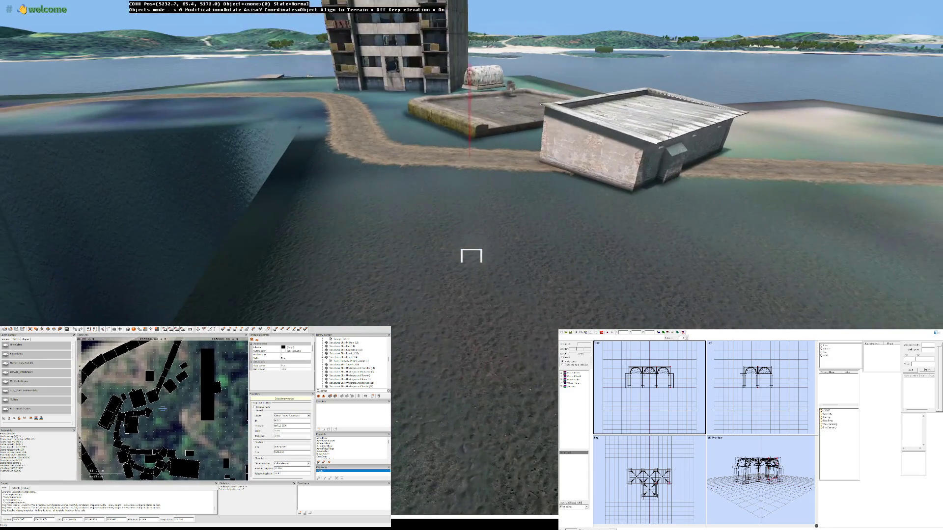
Step: Place a ruin_highway_pillar3_garage concrete structure beside the white-roofed garage near the pier
key("Up")
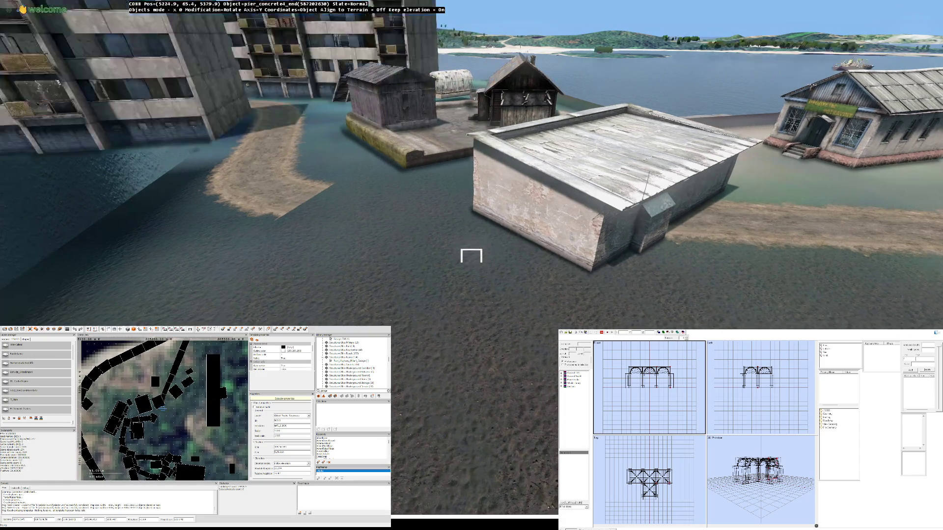
key("Left")
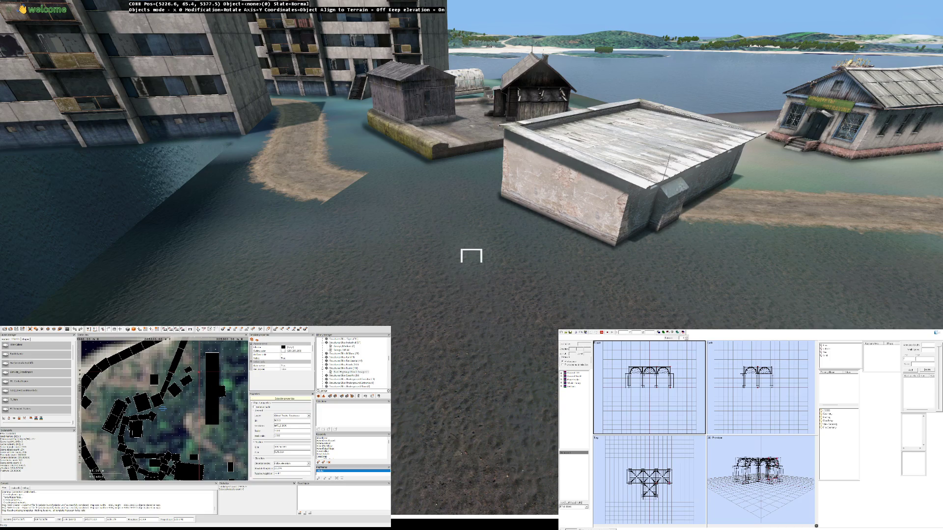
key("Insert")
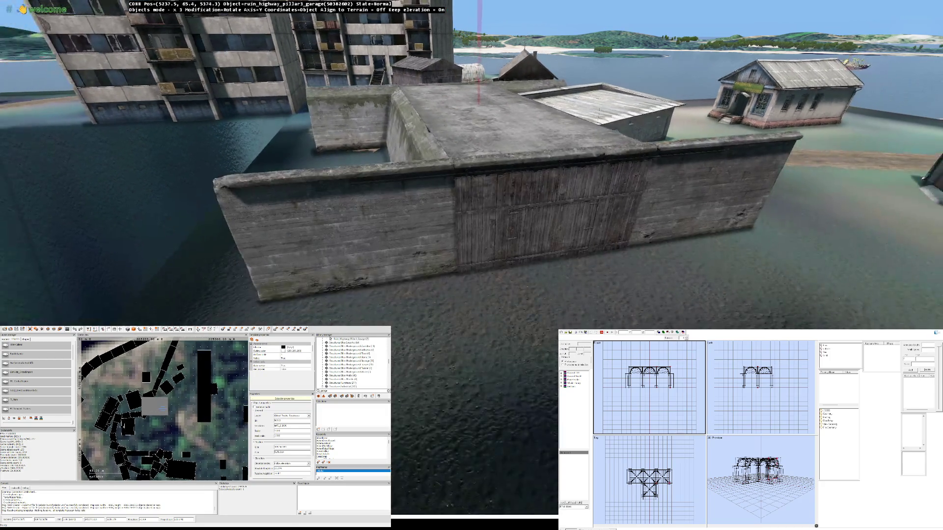
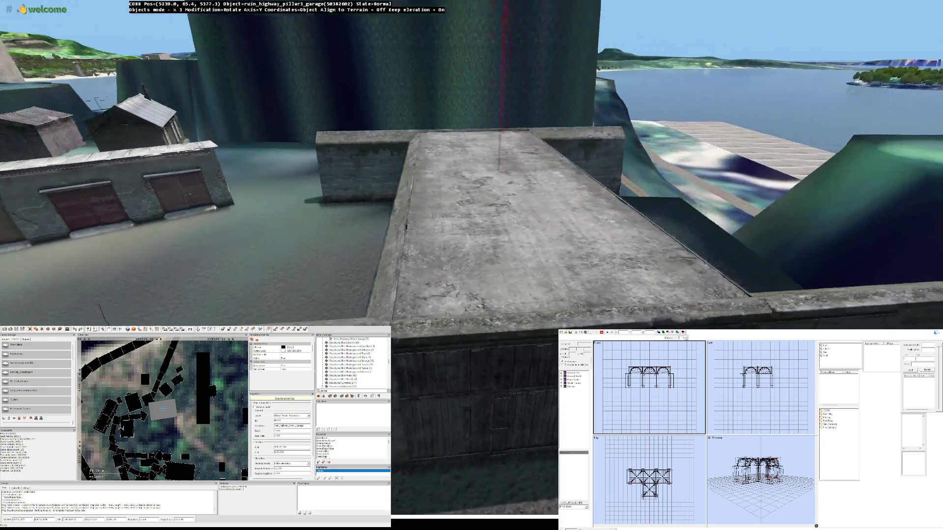
Step: Back away and lower the view to see the whole concrete ruin wall
key("s")
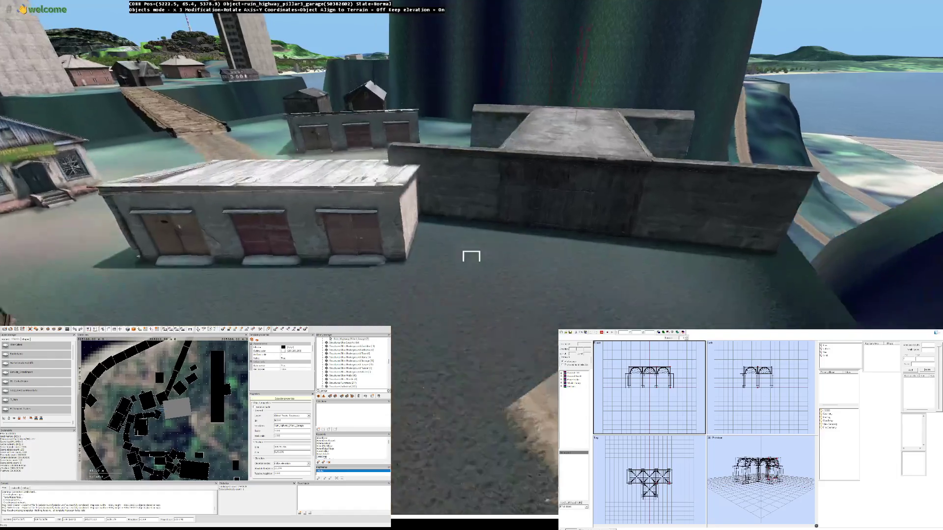
key("s")
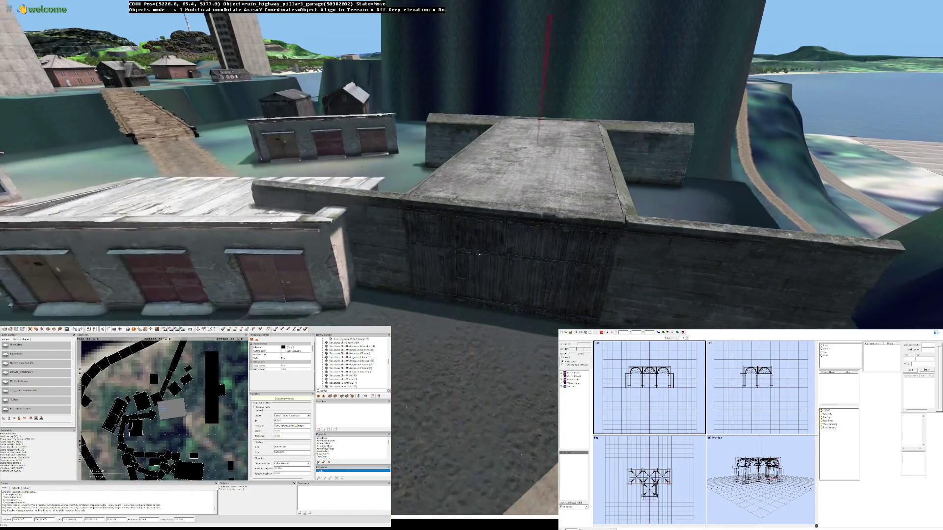
key("s")
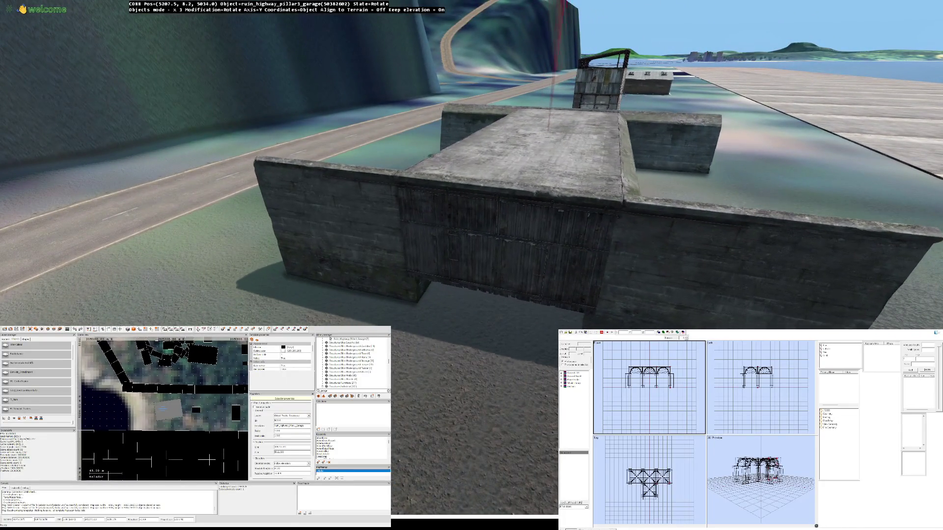
Step: Fly to the large corrugated garage beside the pier and face the ruin wall
key("d")
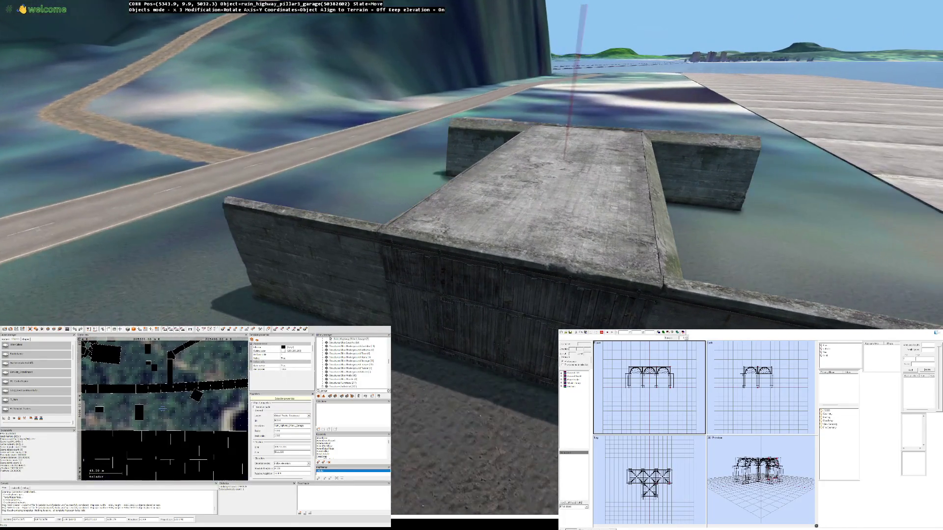
key("d")
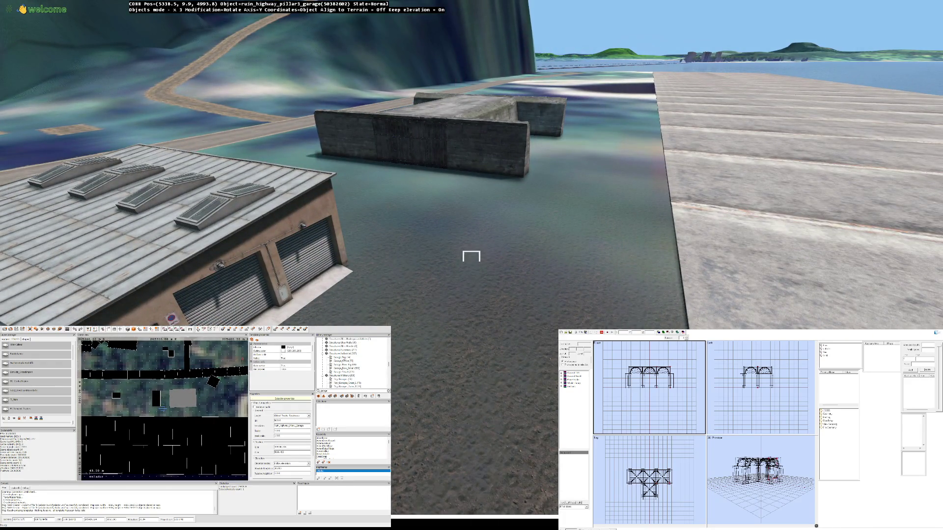
key("a")
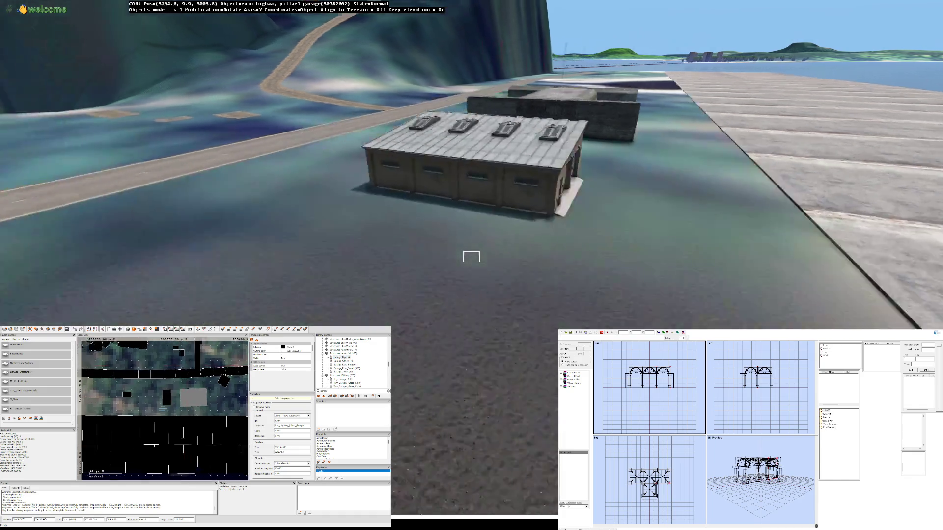
key("a")
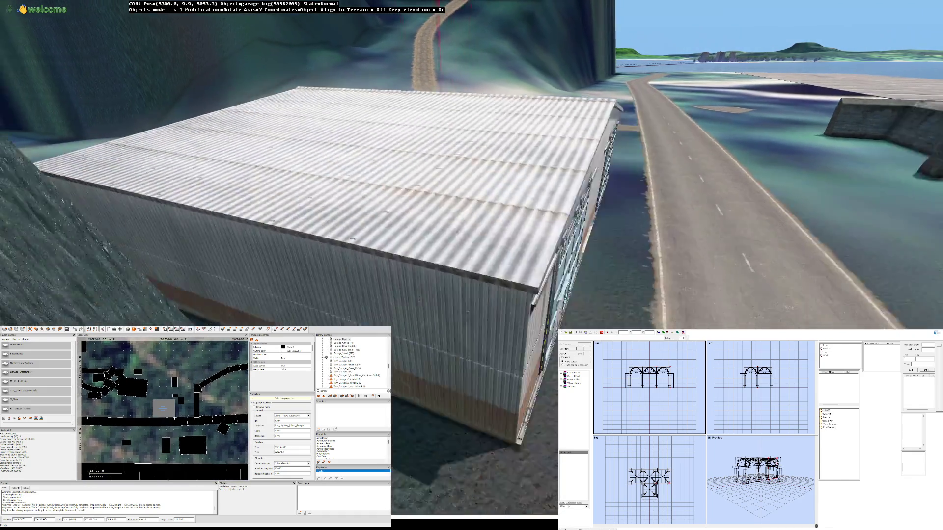
key("w")
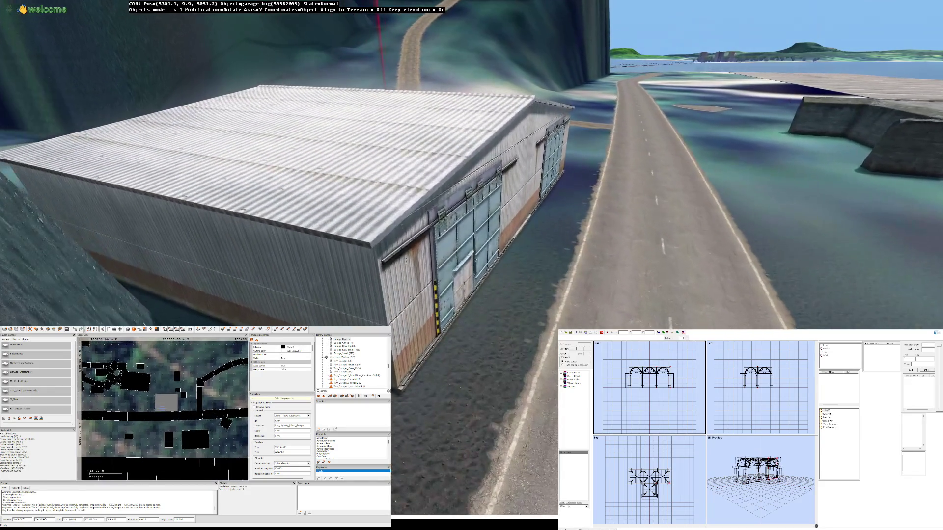
key("s")
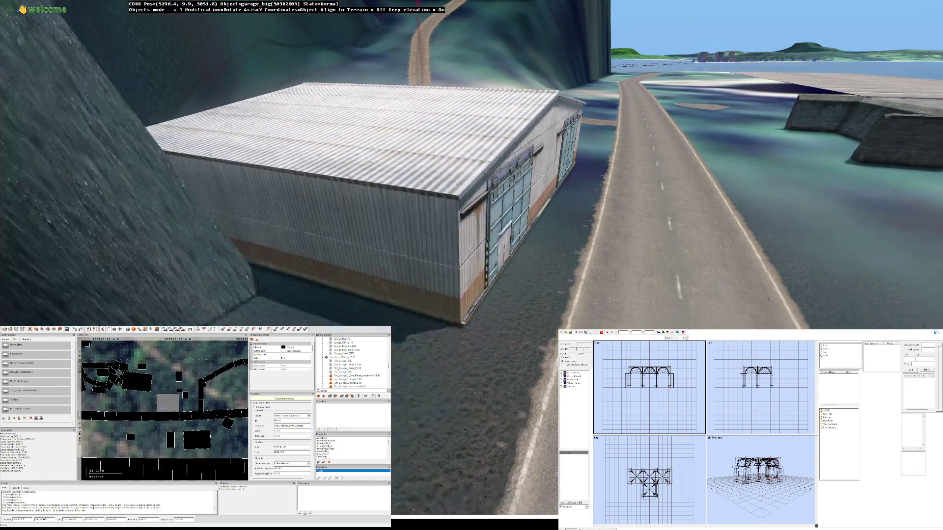
key("s")
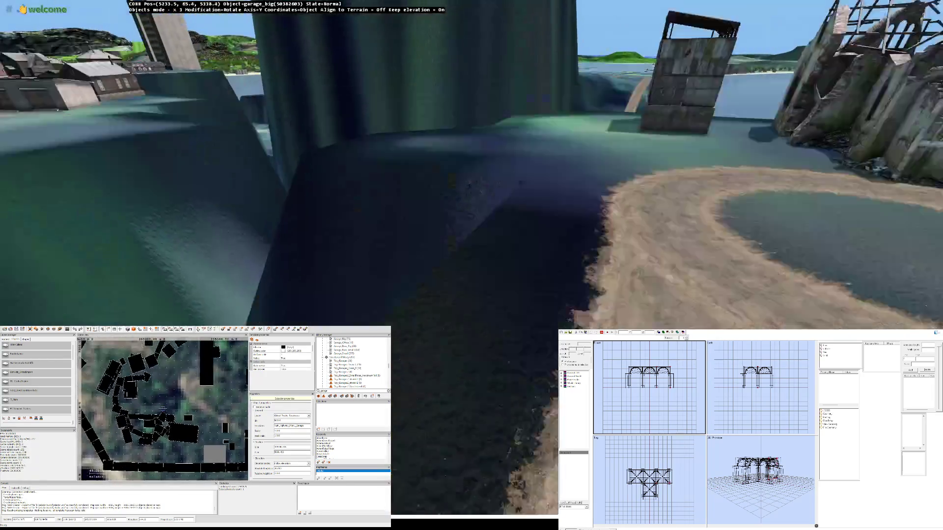
key("w")
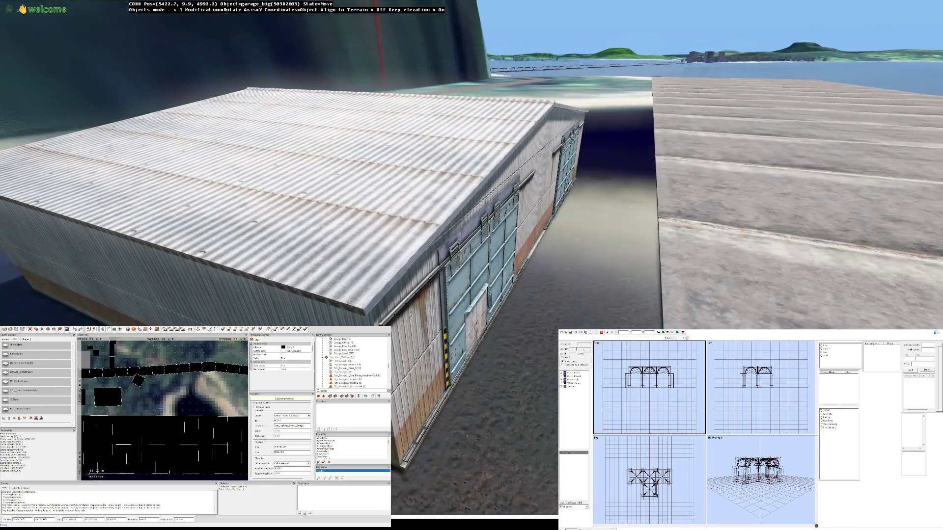
key("d")
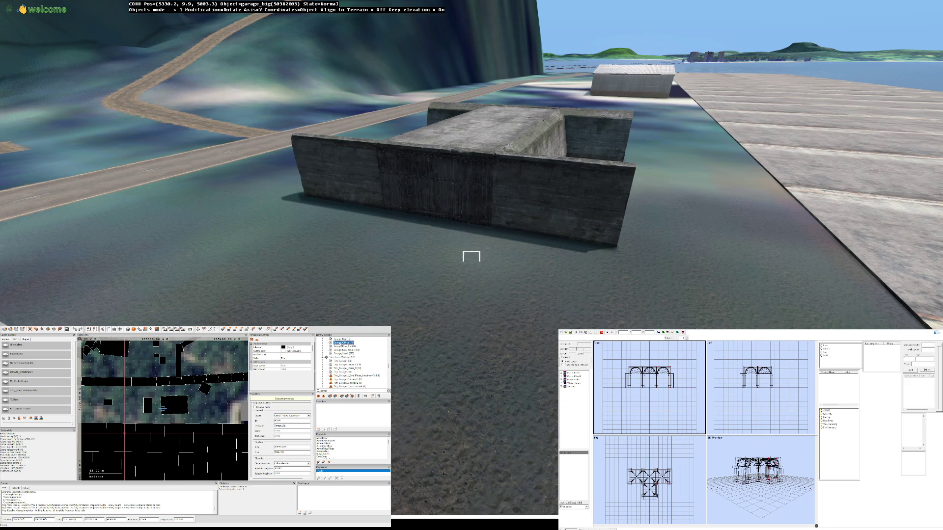
Step: Circle the brick garage office, then insert a small garage into the pit
key("w")
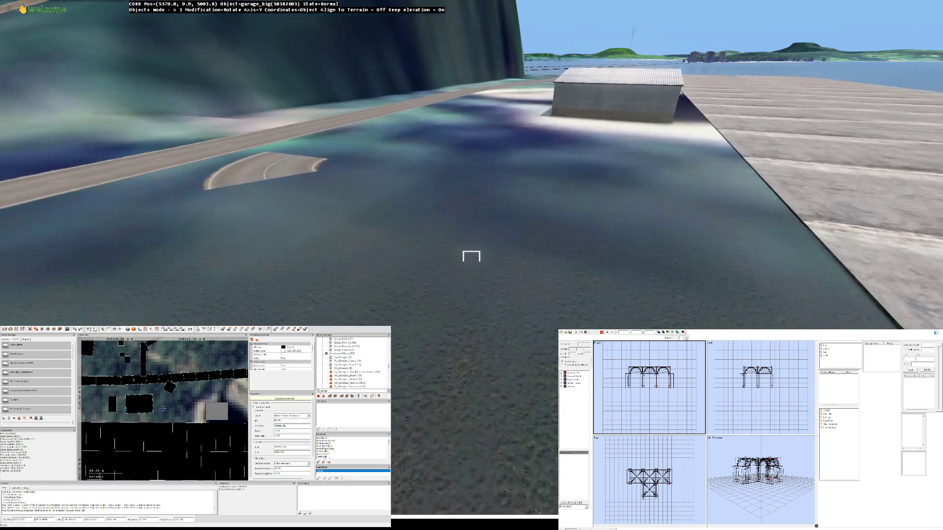
key("d")
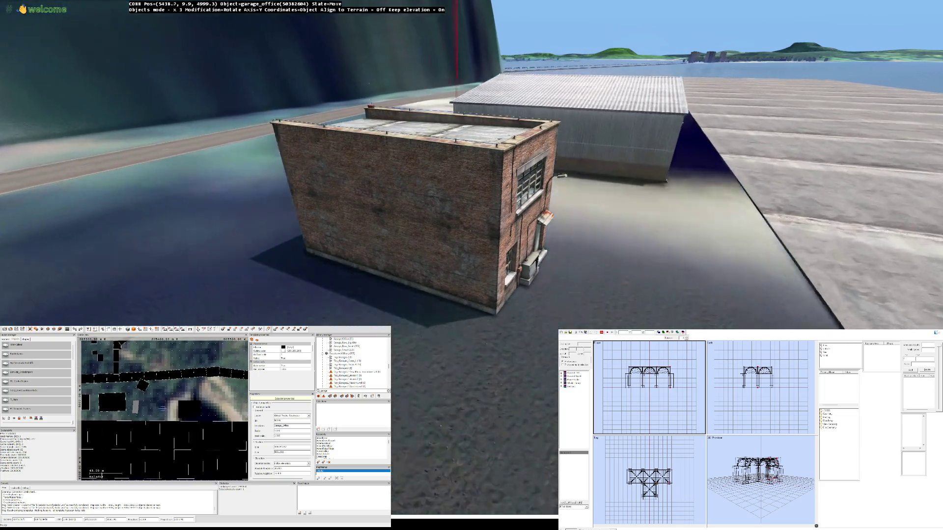
key("s")
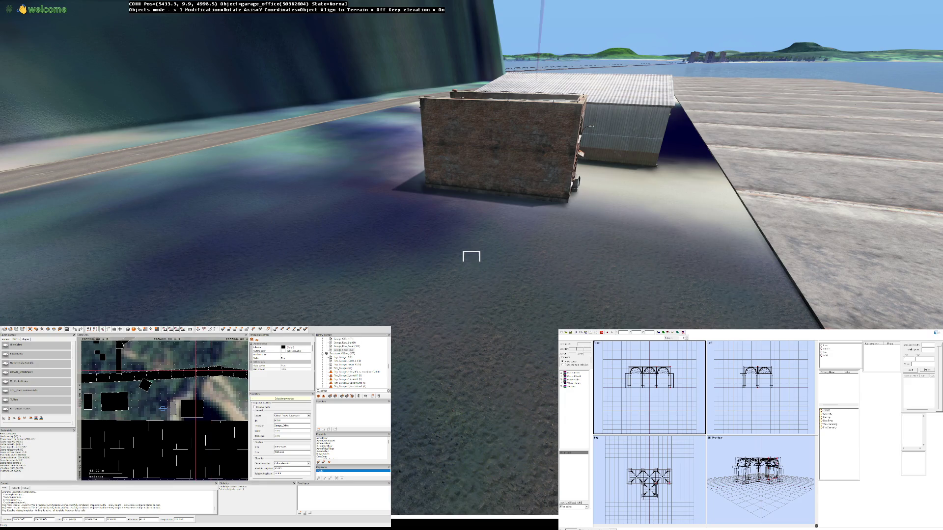
key("Insert")
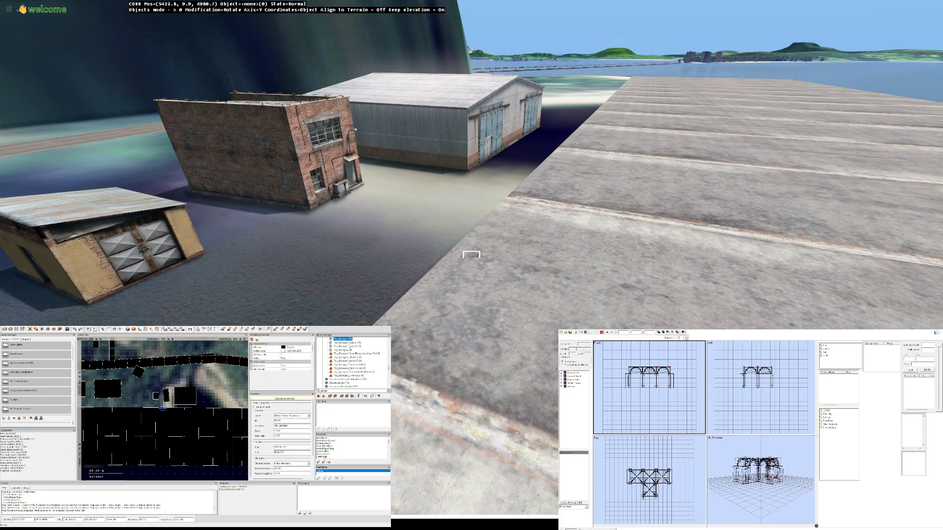
scroll(352, 364, "down", 5)
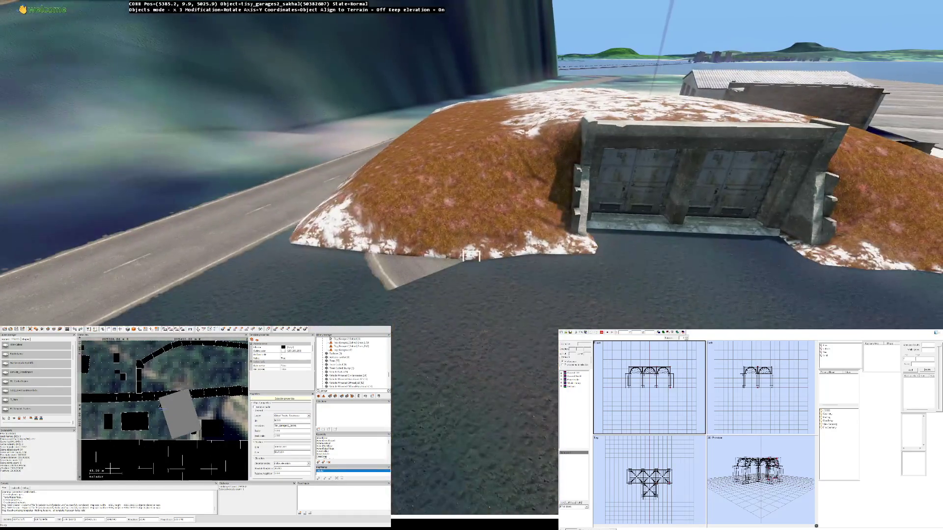
Step: Fly around the snow-dusted tisy_garages2_sakhal bunker garage and delete it
key("w")
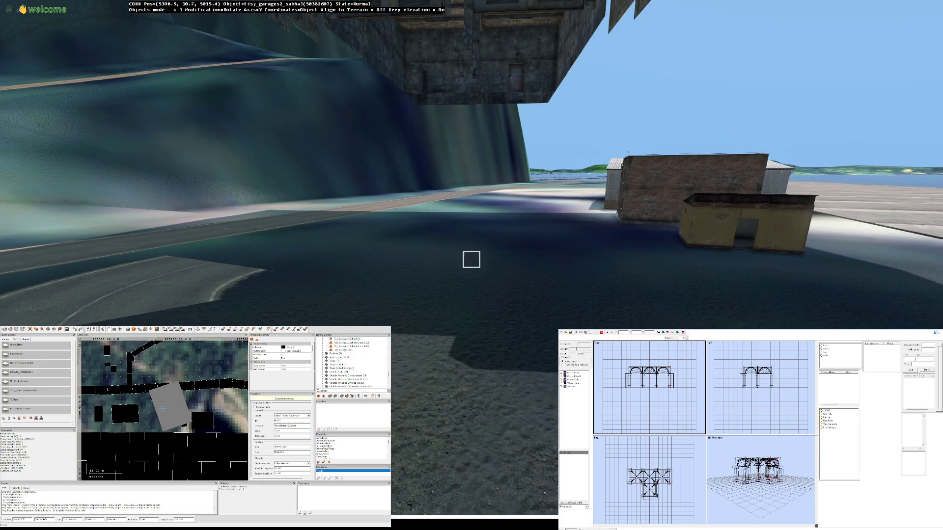
key("Left")
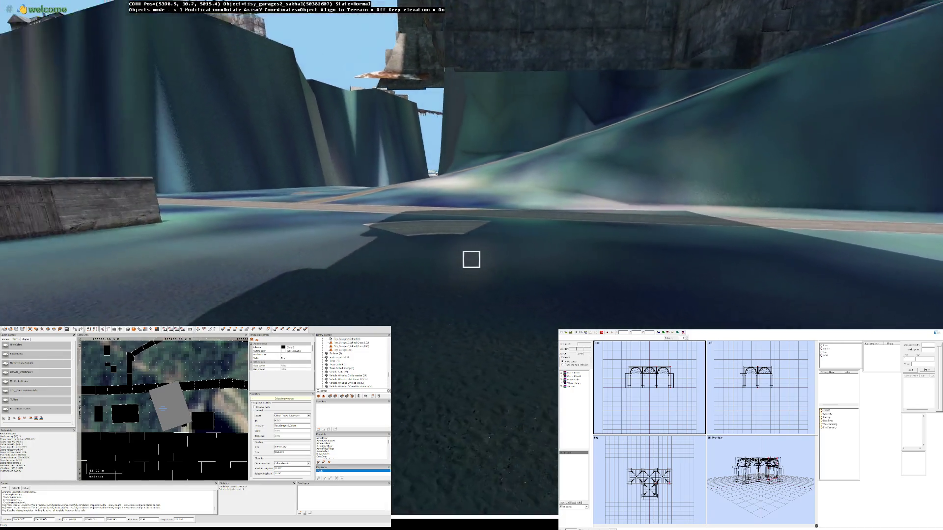
key("Left")
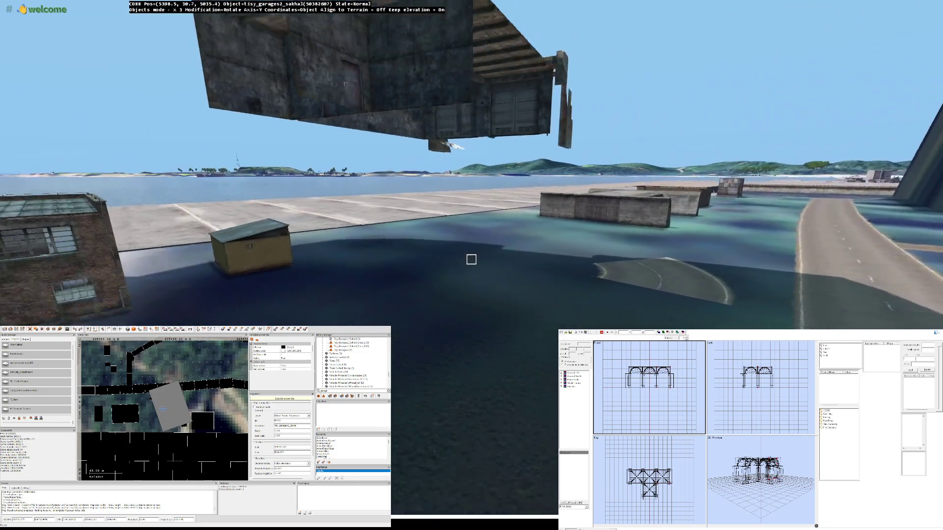
key("Left")
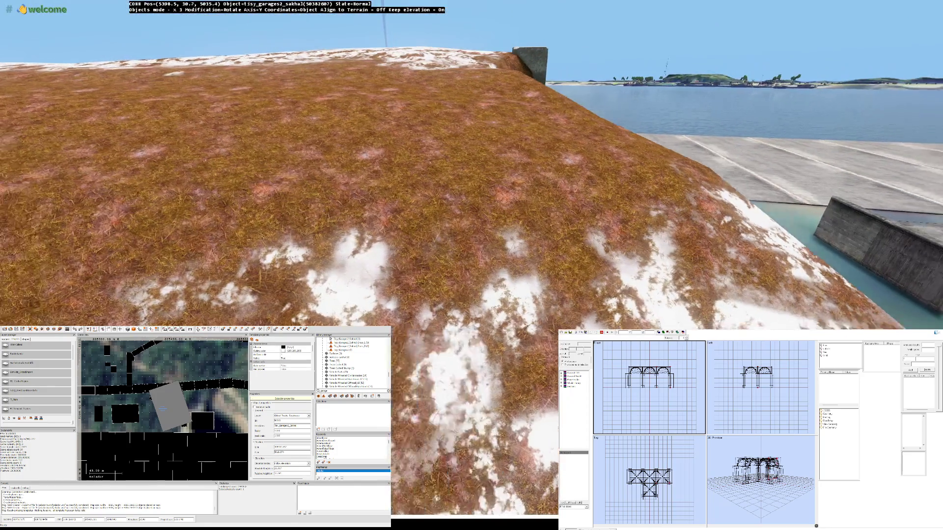
key("Left")
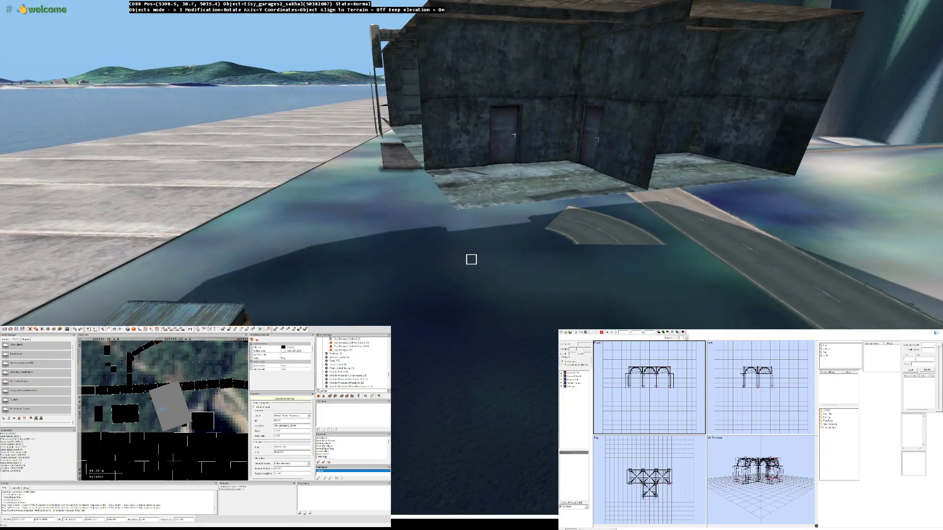
key("Delete")
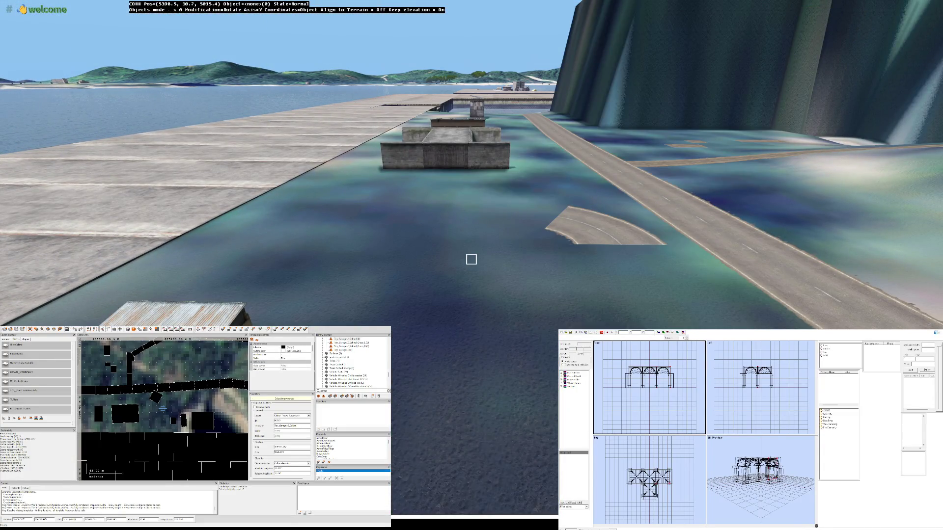
key("Right")
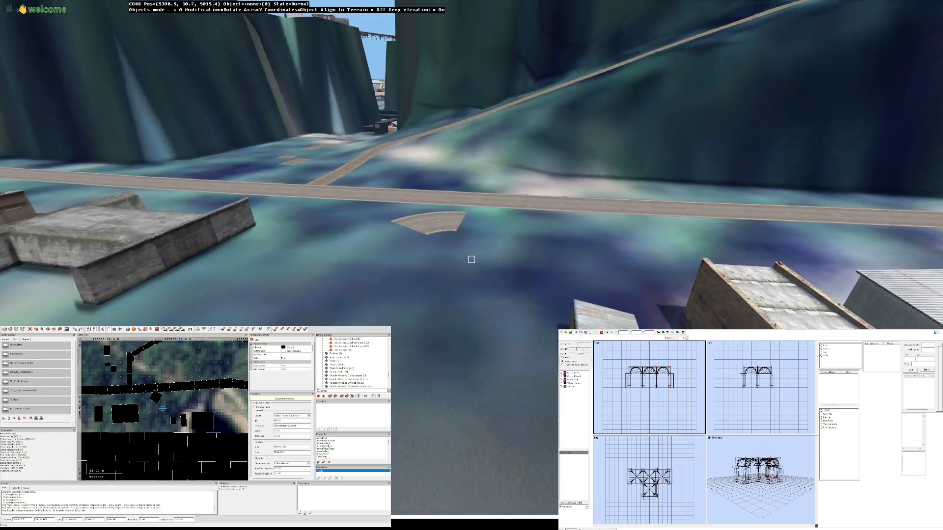
key("Right")
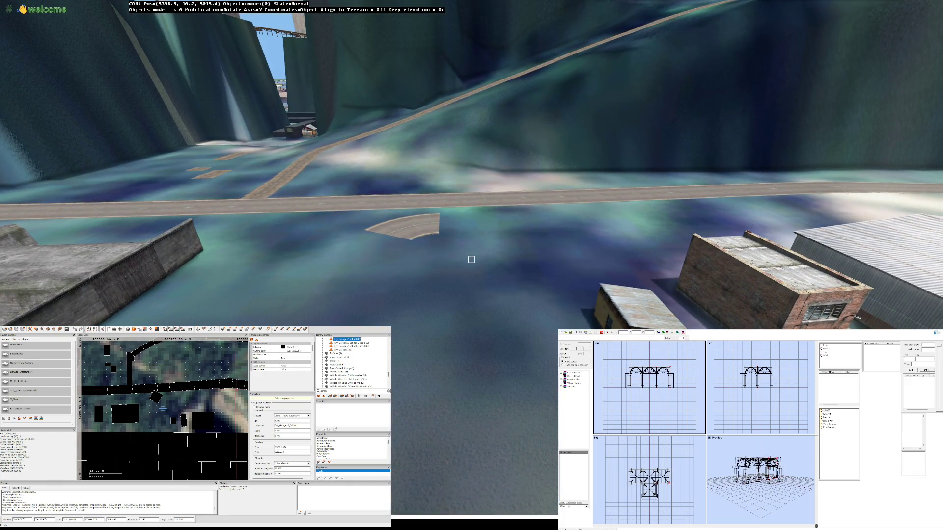
Step: Search the library for 'camel', browse toward Gear Camping, and select fence_platform_stairs_left
scroll(348, 345, "down", 4)
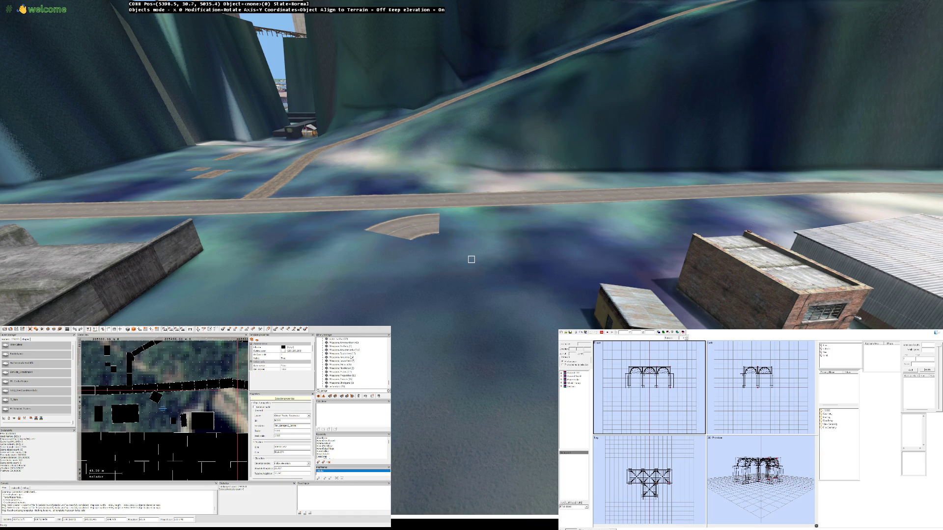
scroll(352, 364, "up", 3)
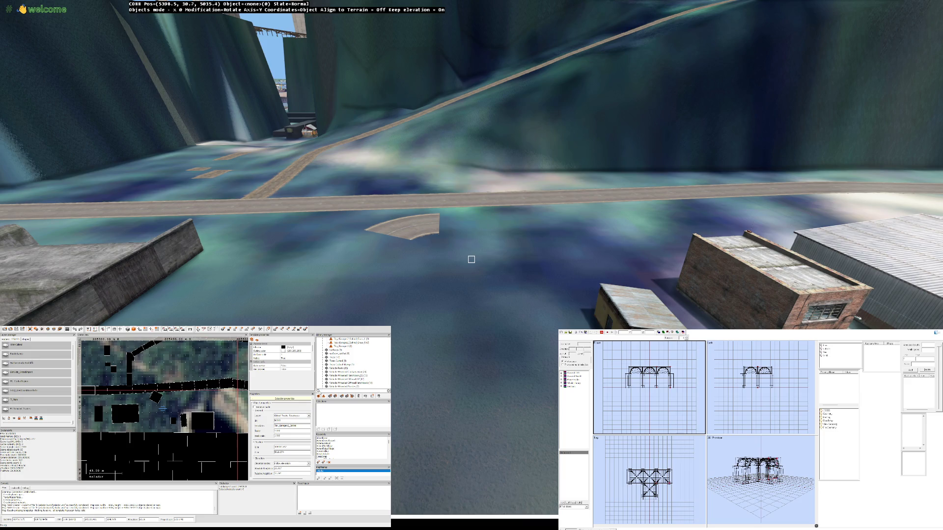
scroll(353, 363, "up", 5)
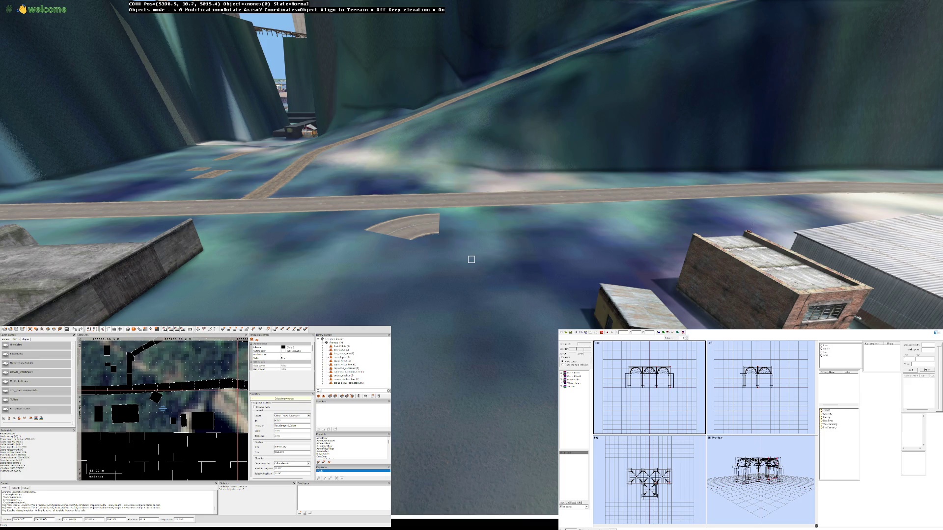
type("camel")
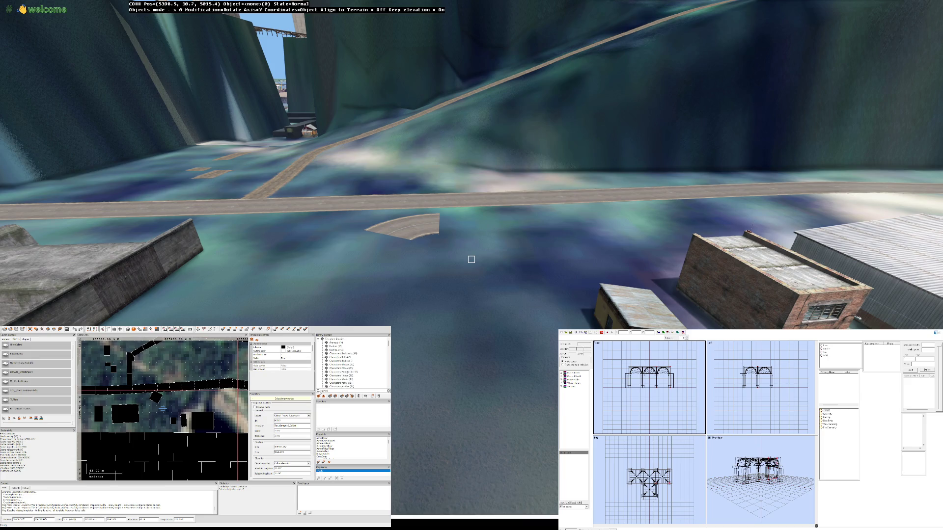
scroll(354, 363, "down", 8)
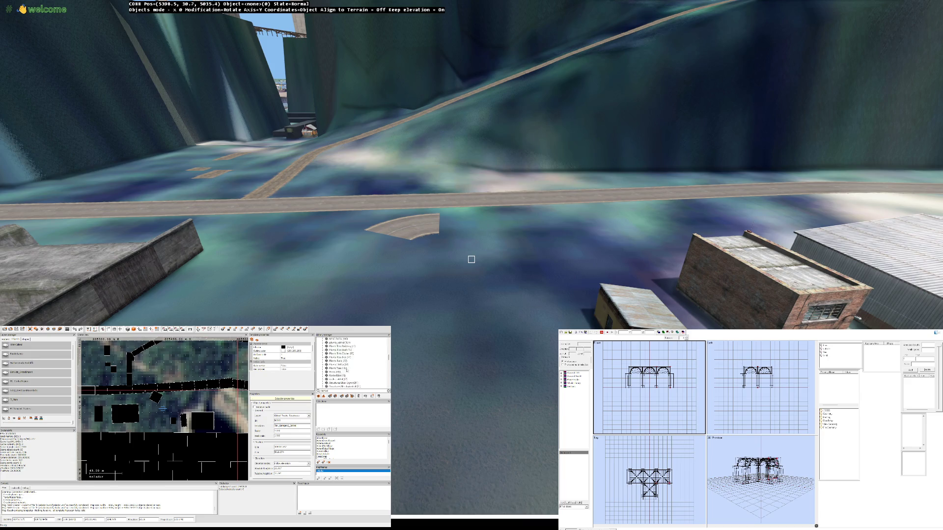
scroll(354, 364, "down", 5)
key("BackSpace")
key("BackSpace")
scroll(354, 364, "down", 5)
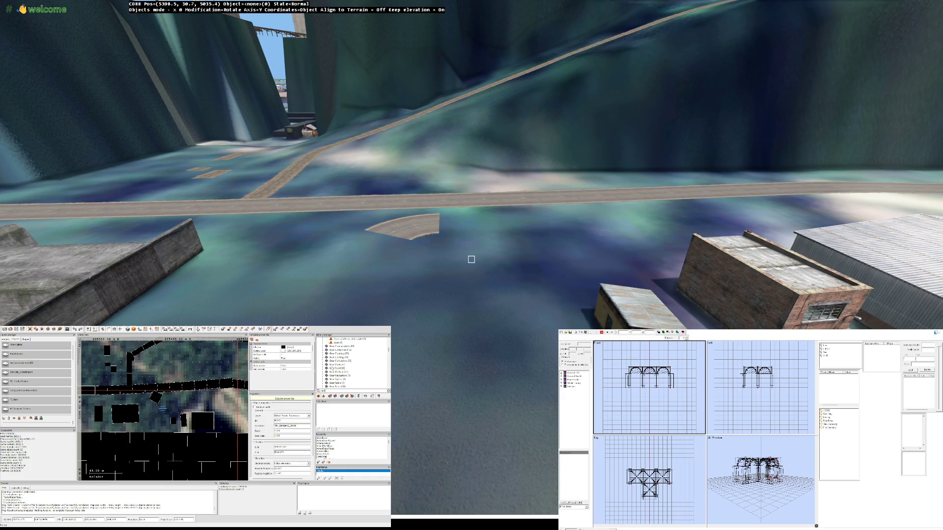
left_click(349, 357)
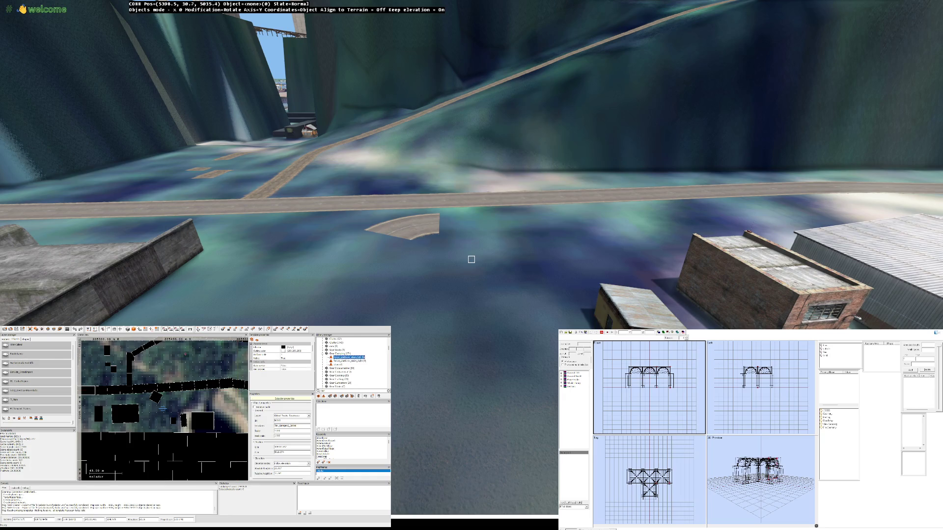
Step: Insert and then delete the fence platform stairs and a plain stairs object
key("Insert")
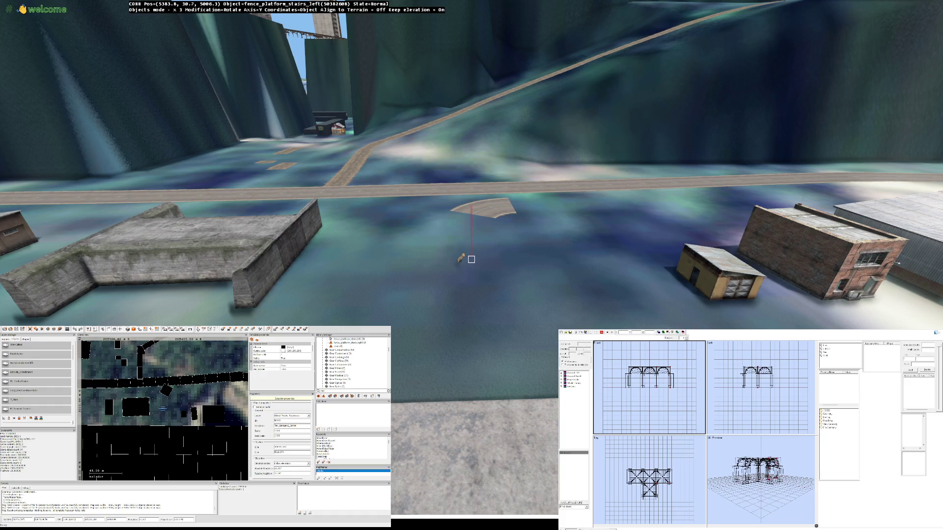
key("Delete")
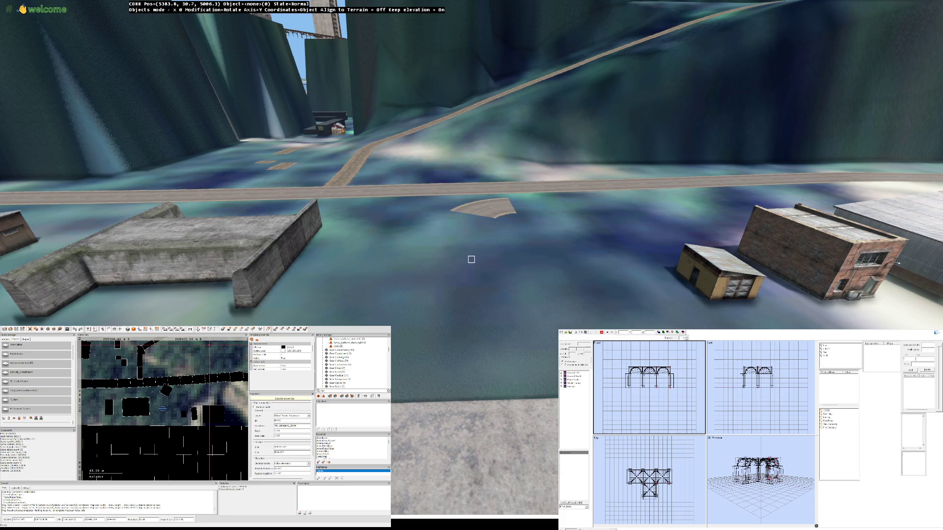
key("Insert")
key("Delete")
Step: Place Sidewalk_Stairs on the pit floor and turn them diagonally
scroll(347, 367, "down", 10)
scroll(346, 367, "up", 2)
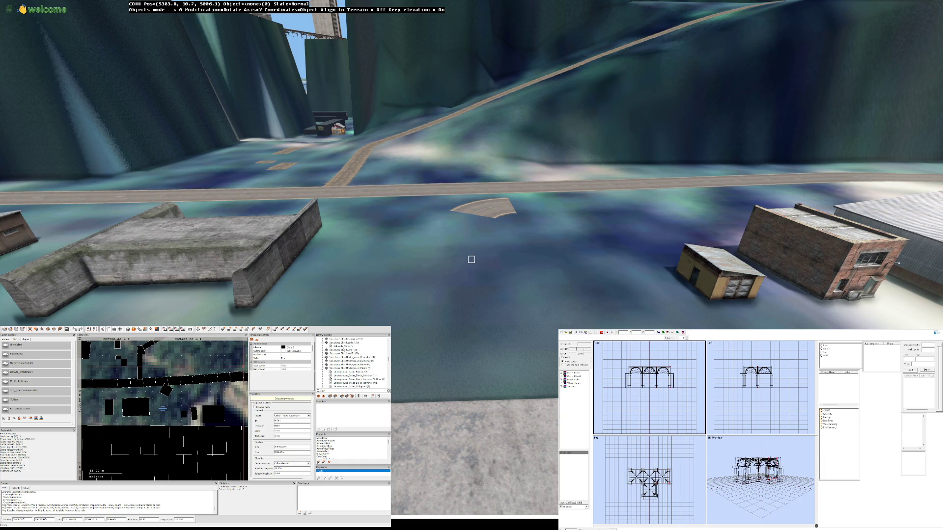
left_click(342, 346)
left_click(472, 259)
mouse_move(472, 259)
left_mouse_down()
mouse_move(466, 252)
mouse_move(471, 260)
left_mouse_up()
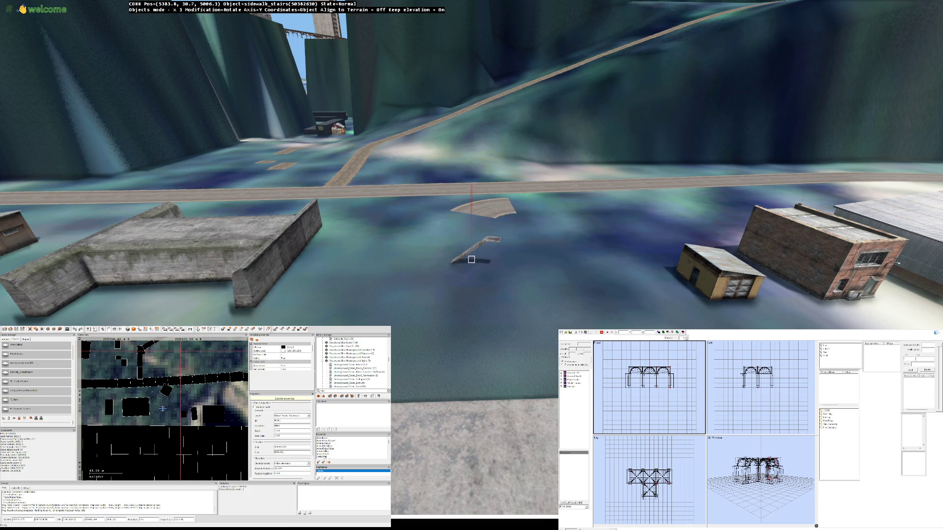
key("Up")
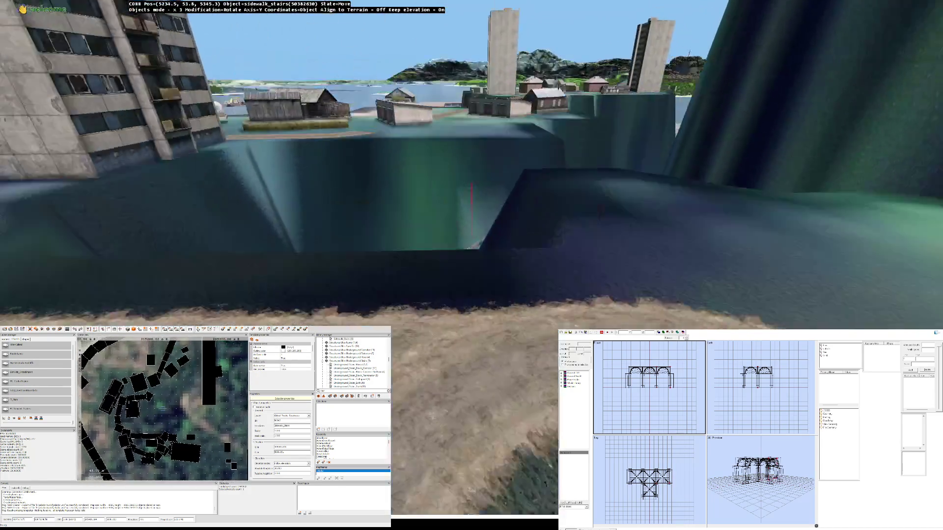
Step: Rotate and shift the sidewalk stairs so they sit against the pit wall
key("Up")
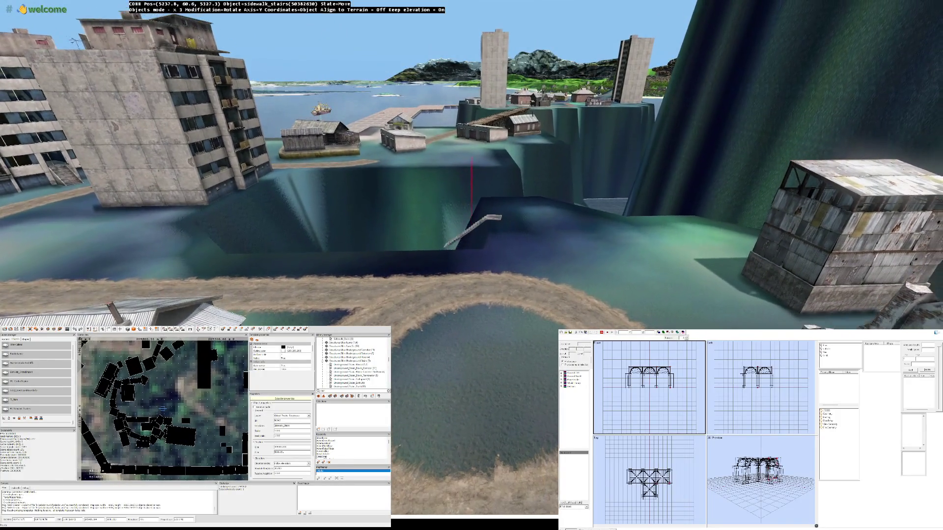
key("Up")
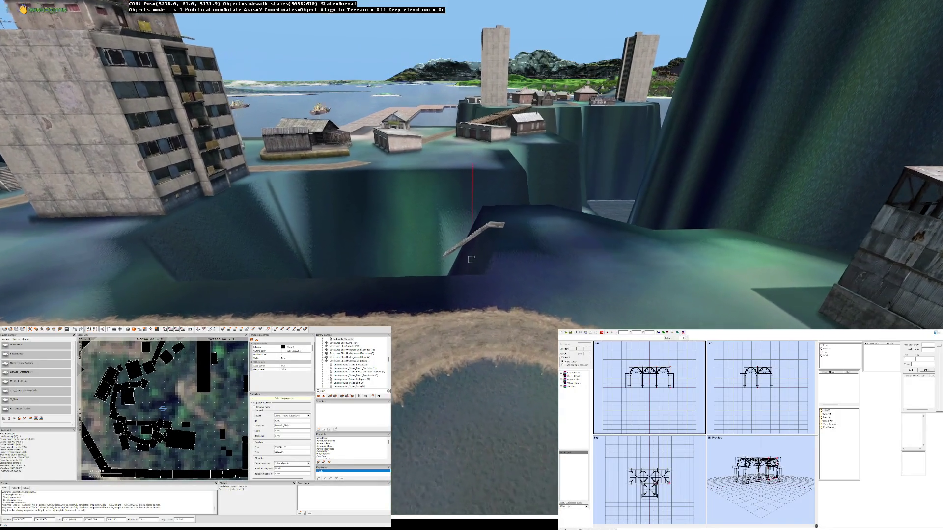
key("Up")
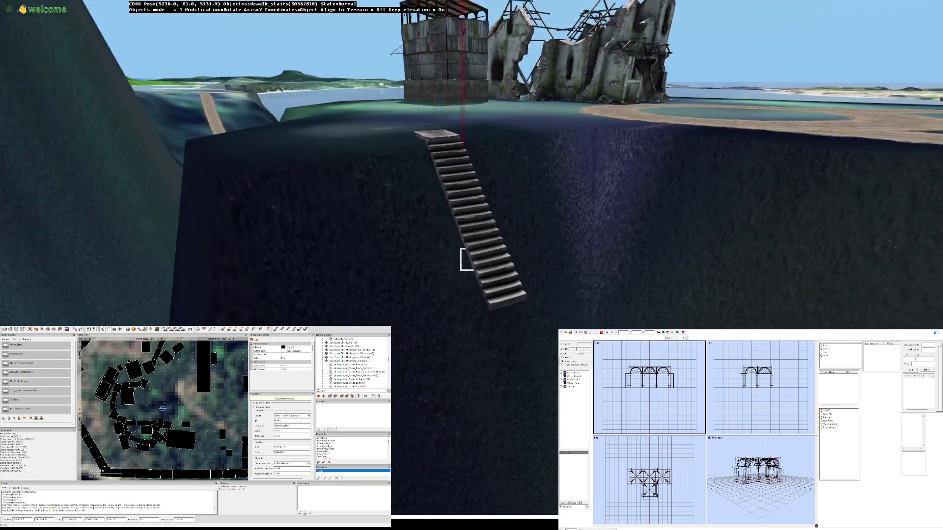
key("Right")
left_click_drag(472, 260, 471, 259)
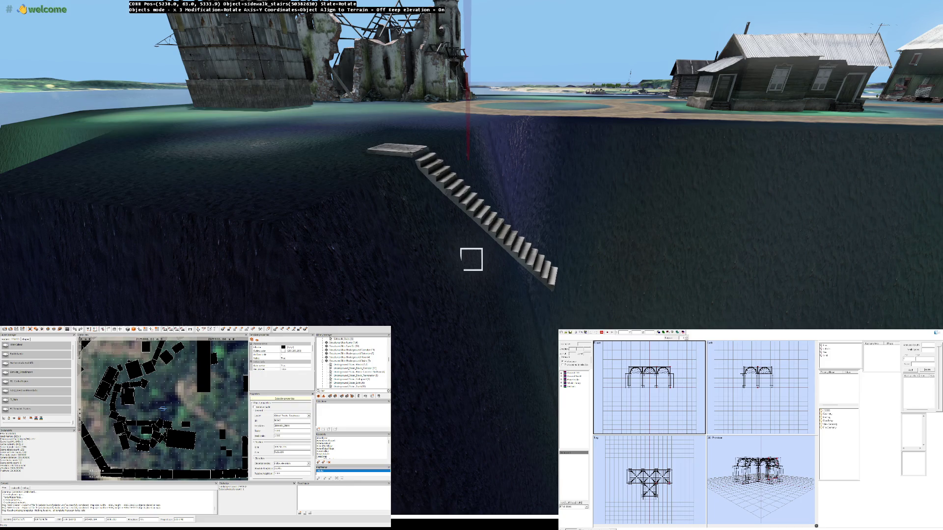
left_click_drag(471, 259, 471, 259)
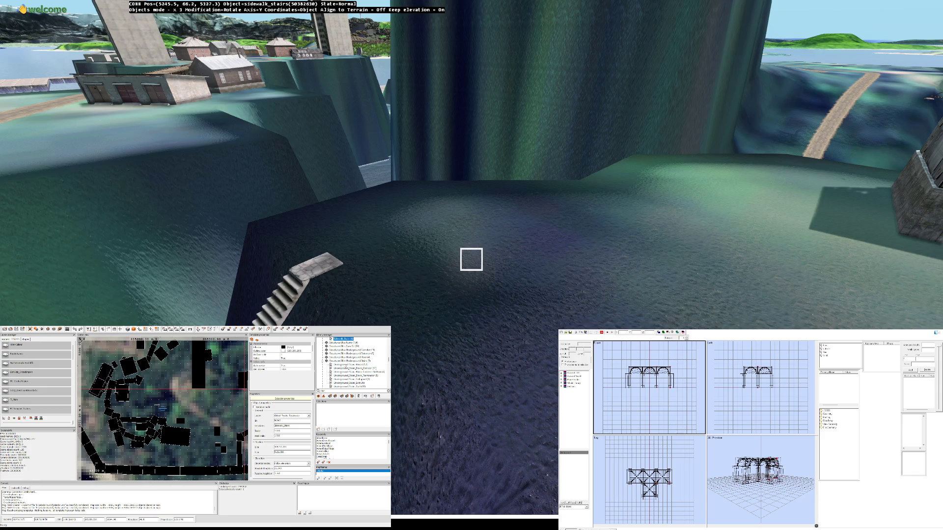
Step: Insert an Underground_Stairs_Block and rotate it into place
left_click(345, 365)
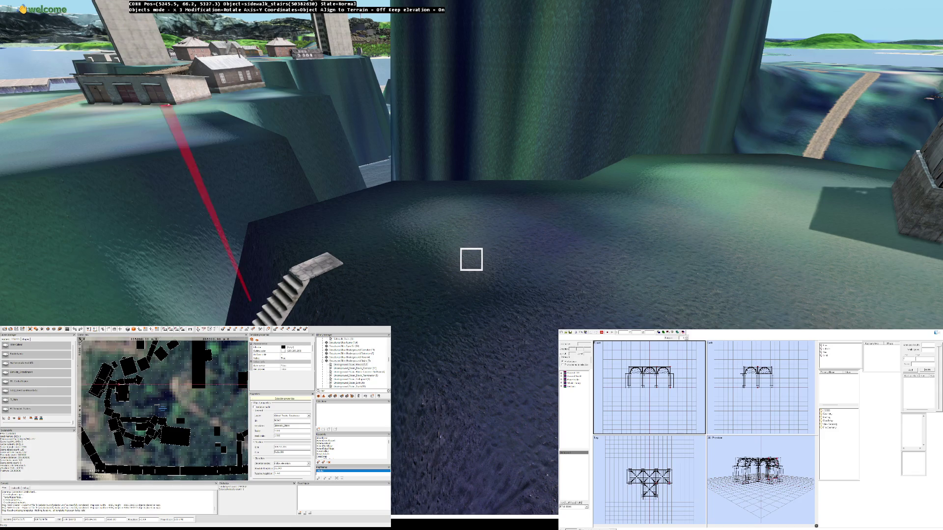
key("Insert")
left_click_drag(472, 231, 515, 231)
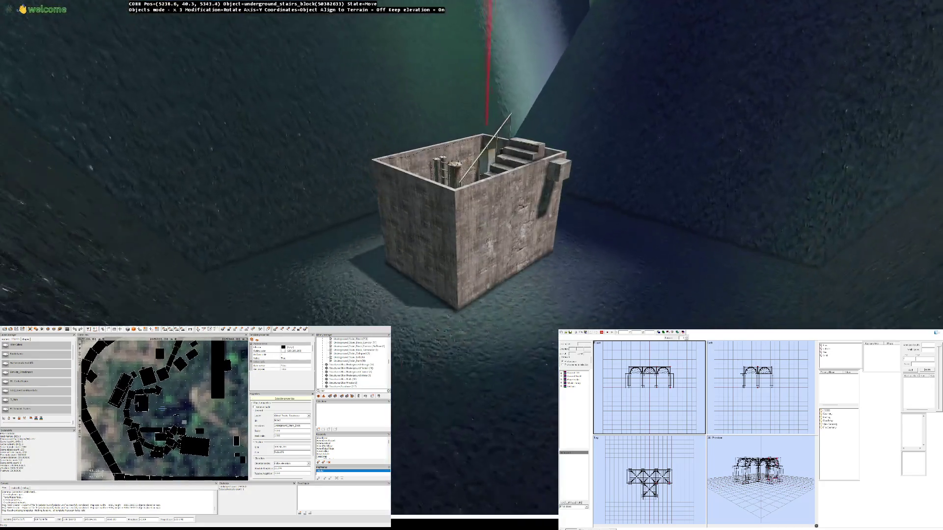
Step: Drop the stairs block and insert an Underground_Stairs_Start building beside it
left_click(471, 259)
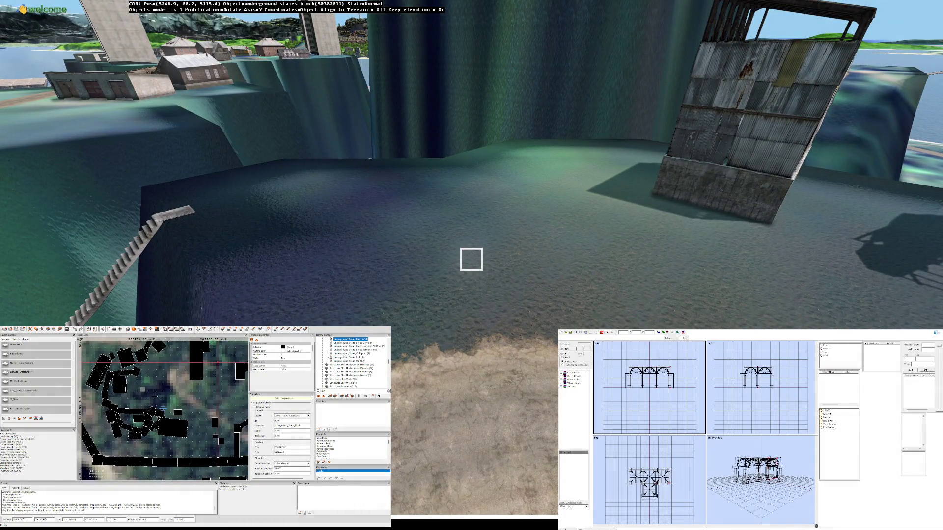
left_click(343, 361)
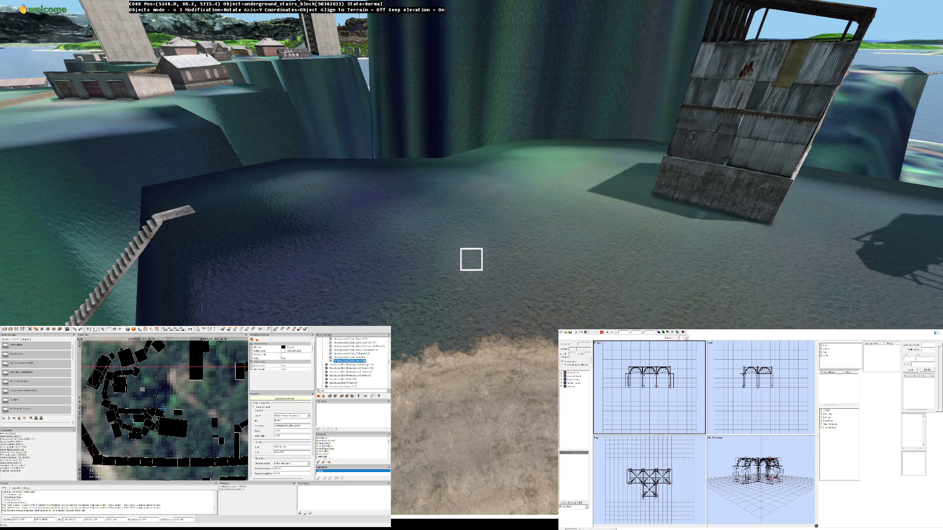
key("Insert")
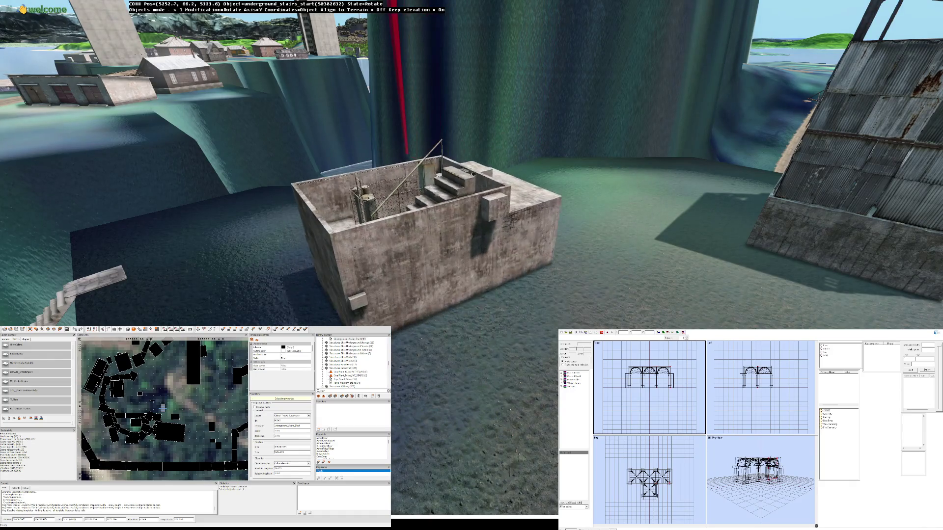
Step: View both stair buildings from above and grab the sidewalk stairs to move them
key("s")
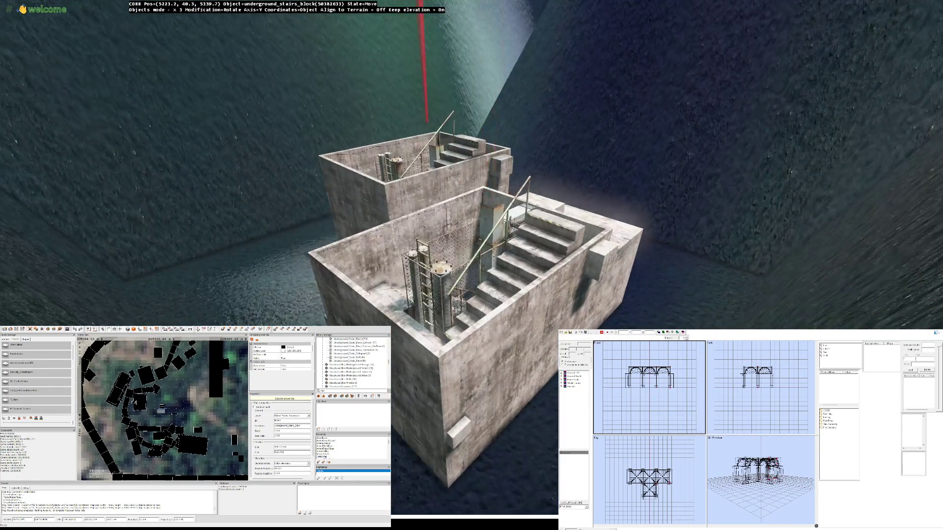
key("w")
key("s")
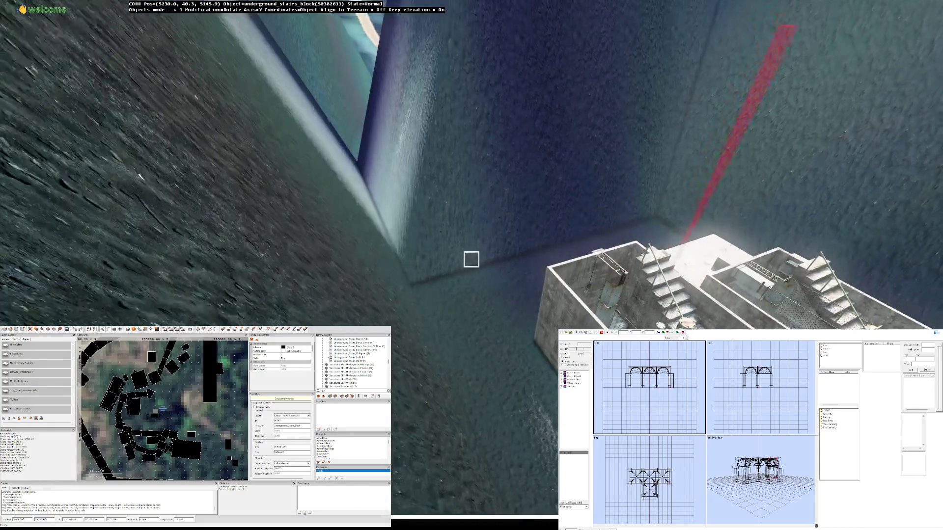
key("s")
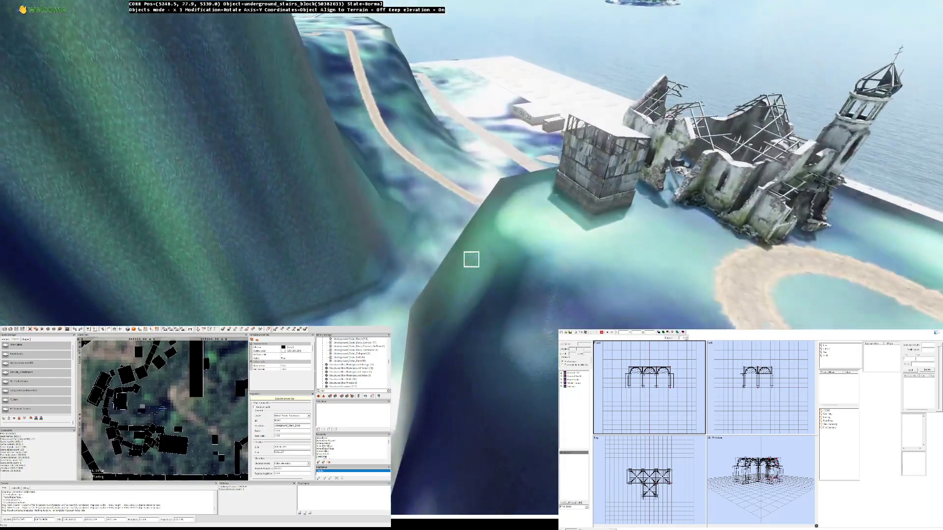
key("w")
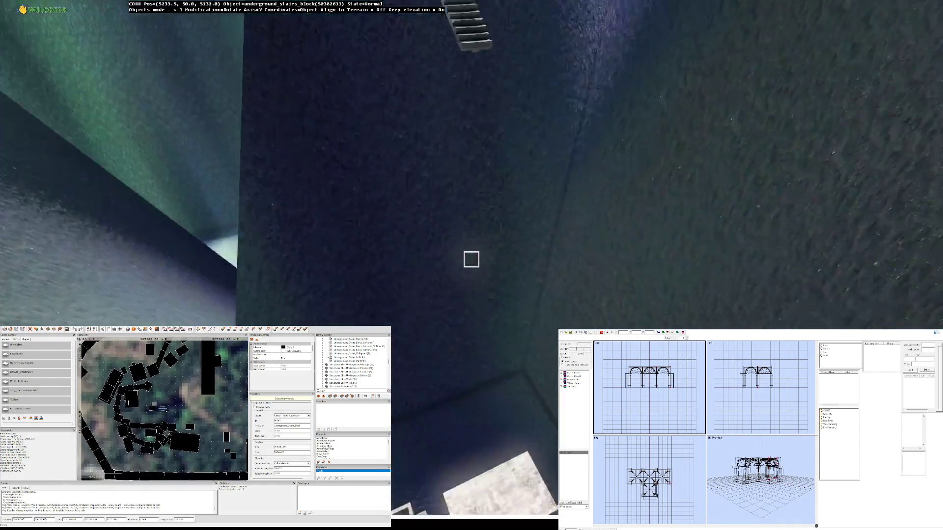
key("s")
left_click_drag(471, 259, 471, 260)
Step: Drop the sidewalk stairs near the tower and check the two stair blocks
key("w")
key("s")
key("w")
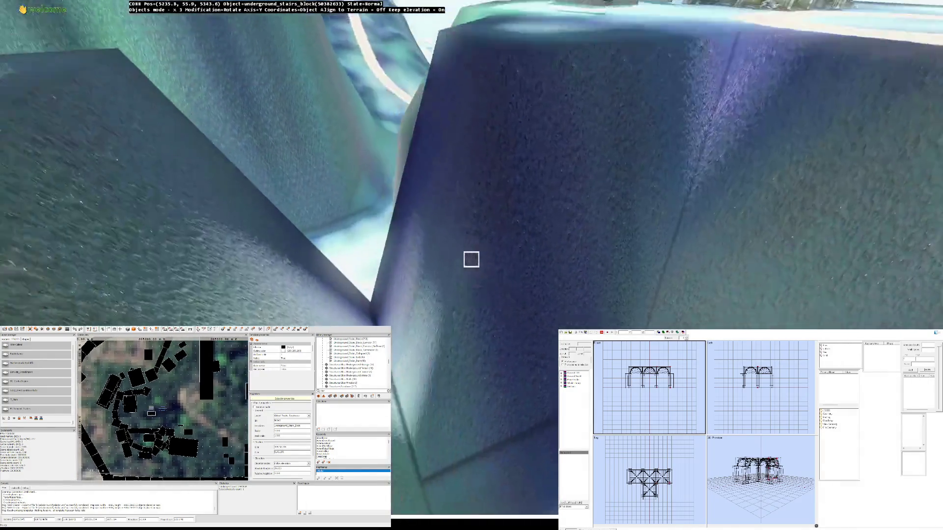
Step: Try the height-set terrain brush, then return to Objects mode and move the warhead storage building
key("s")
key("b")
key("w")
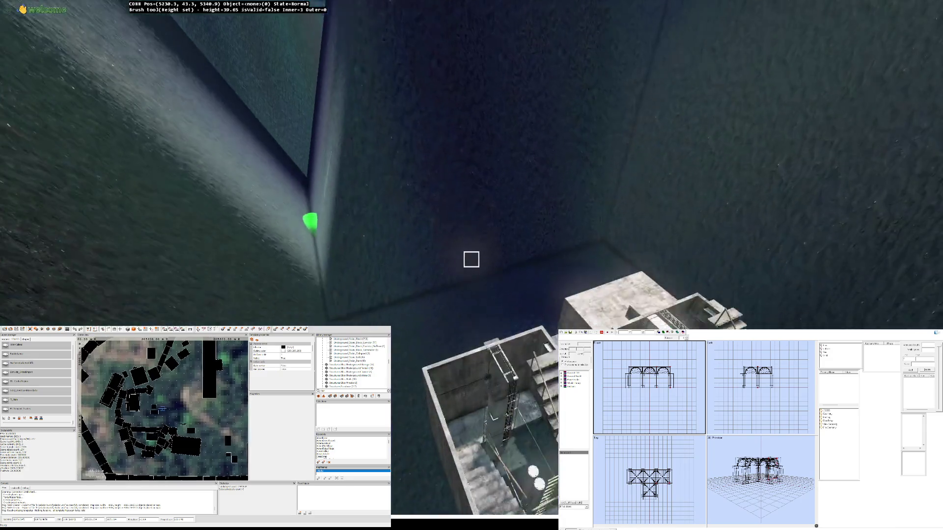
key("s")
key("w")
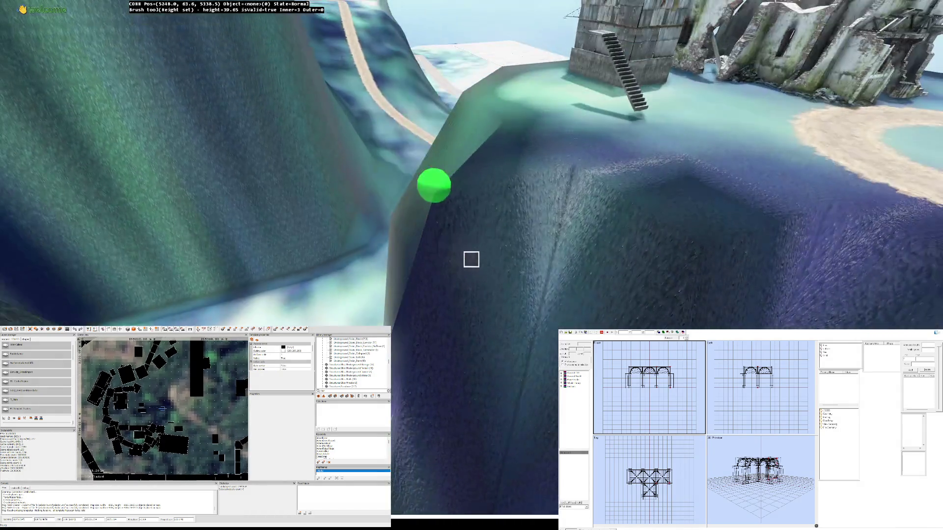
key("w")
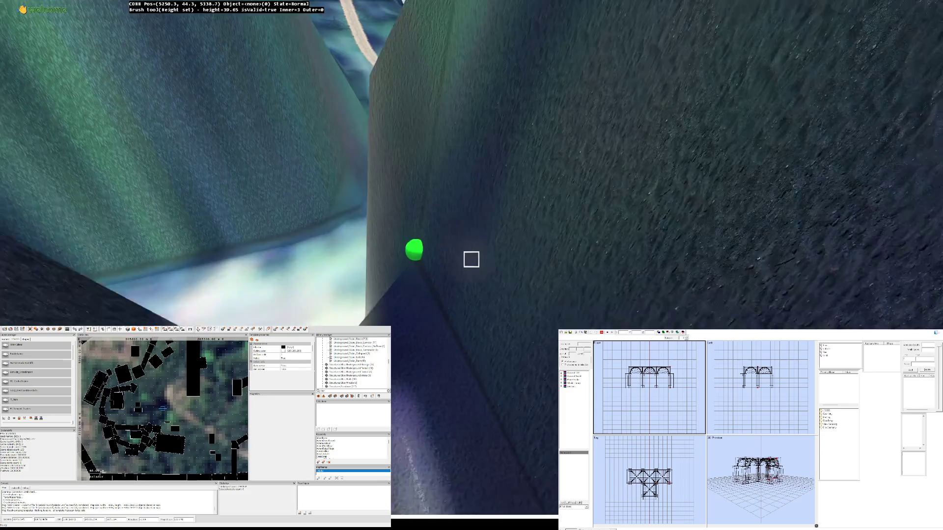
key("s")
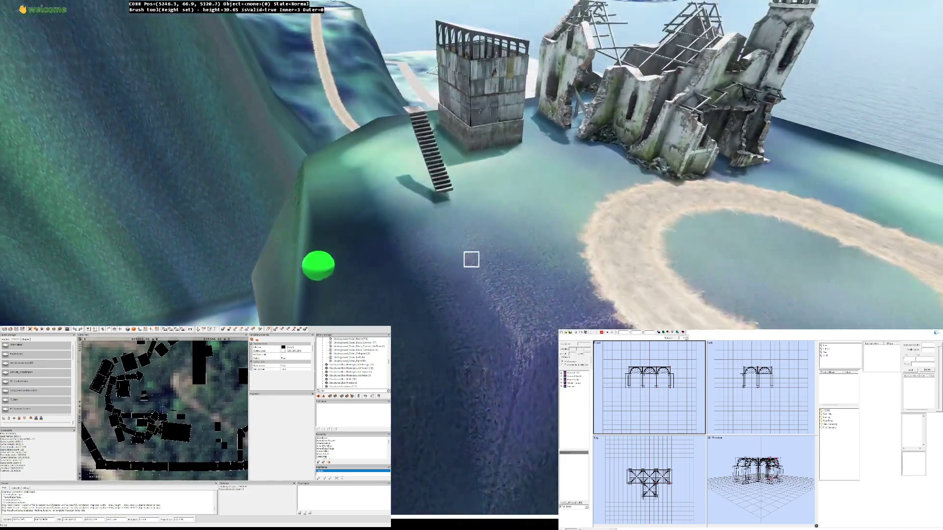
key("w")
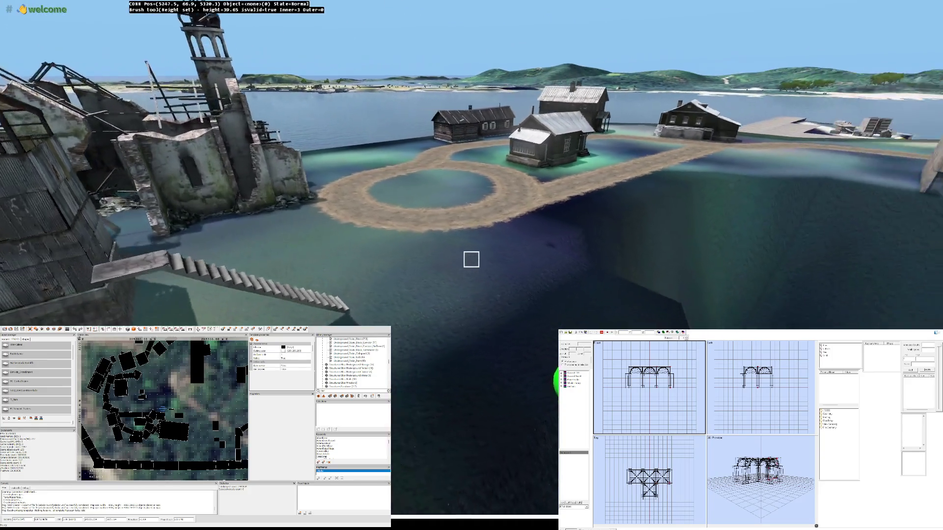
key("w")
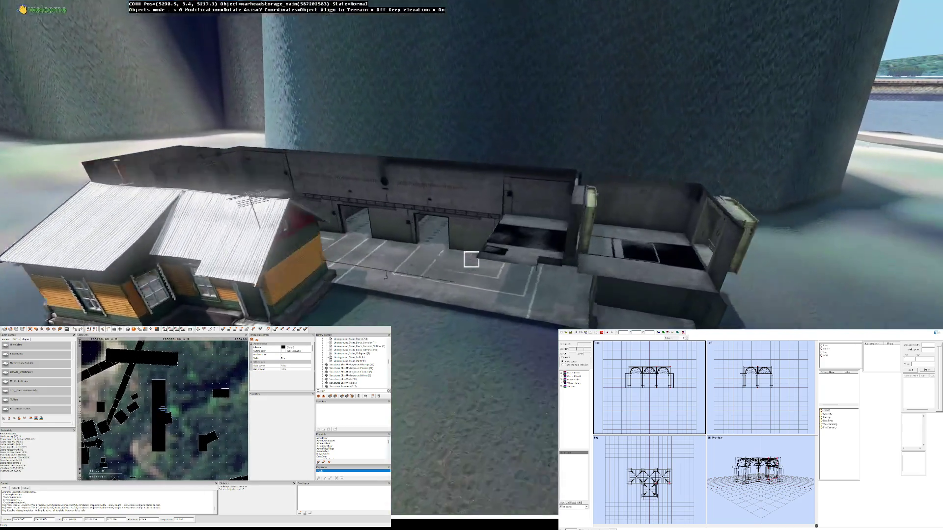
left_click_drag(470, 260, 471, 259)
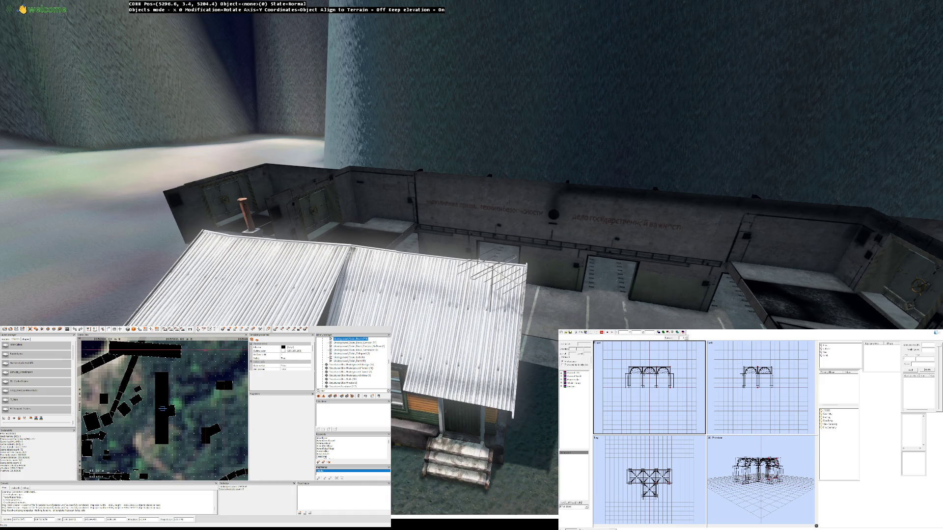
Step: Select the sidewalk stairs, the tall garage and the two box buildings by the pit
key("s")
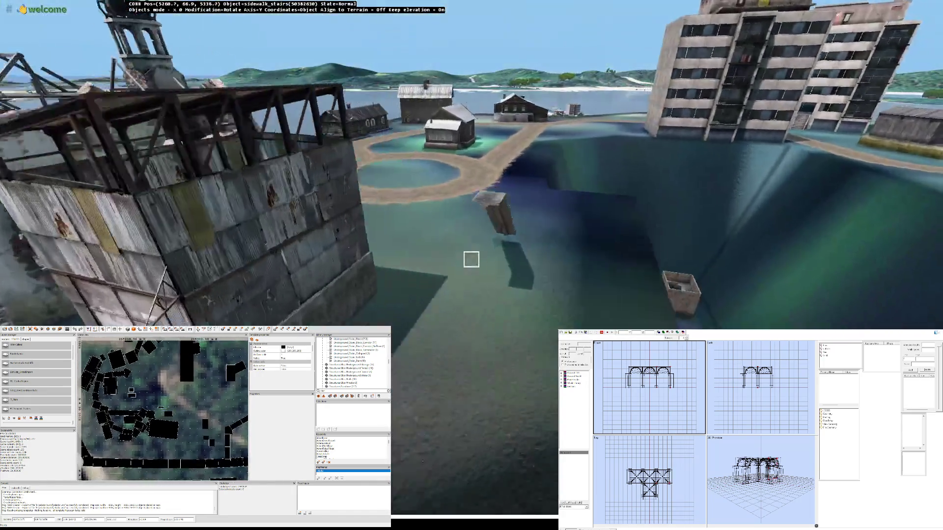
left_click(471, 259)
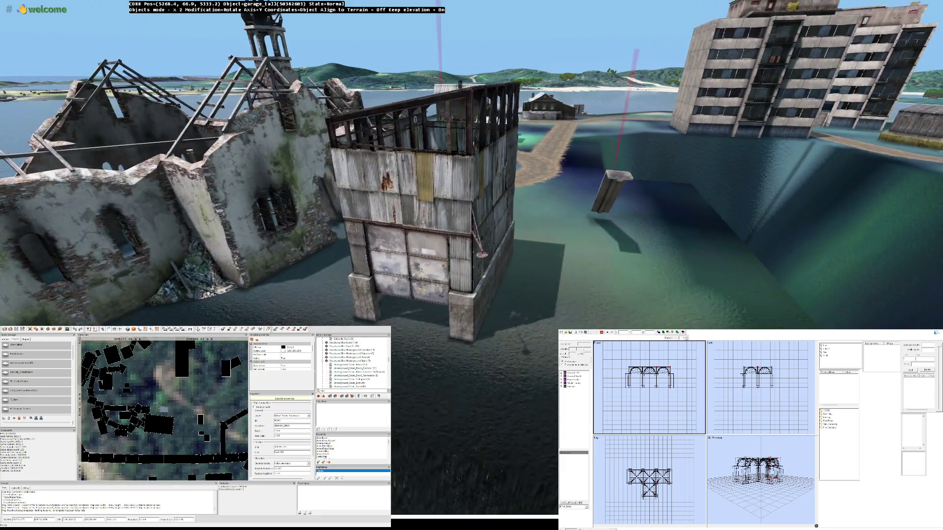
left_click(471, 259, "ctrl")
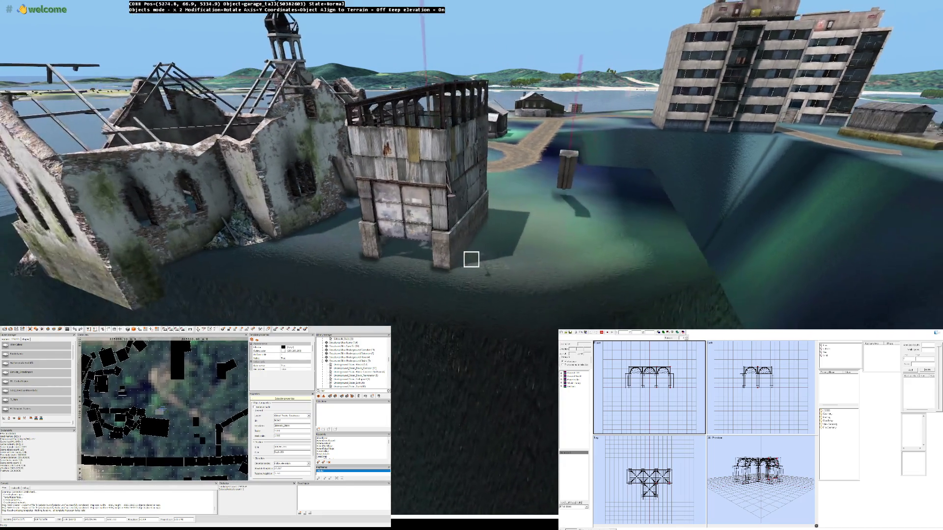
key("w")
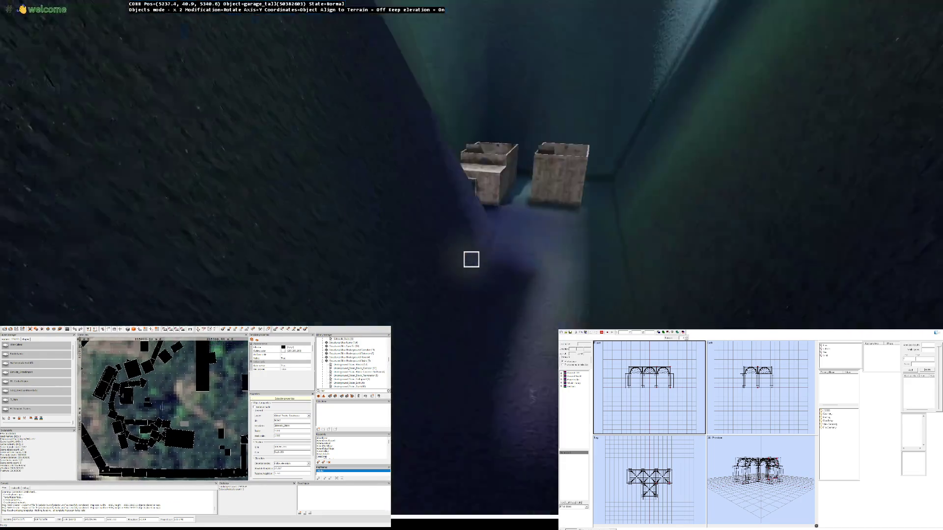
left_click(471, 259, "ctrl")
left_click(471, 259, "ctrl")
Step: Add the concrete box, tall garage, office garage and next building, then rise to a top-down view
key("w")
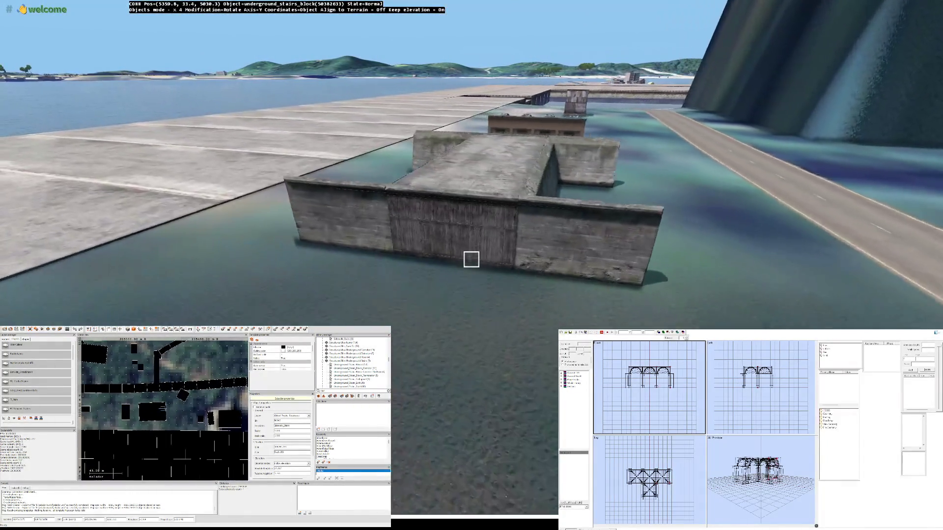
key("w")
left_click(470, 259, "ctrl")
left_click(471, 259, "ctrl")
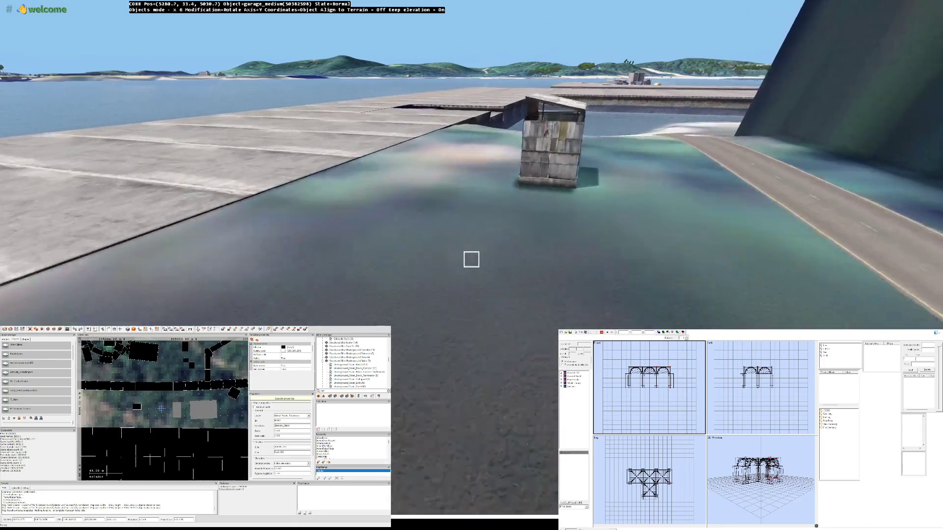
key("w")
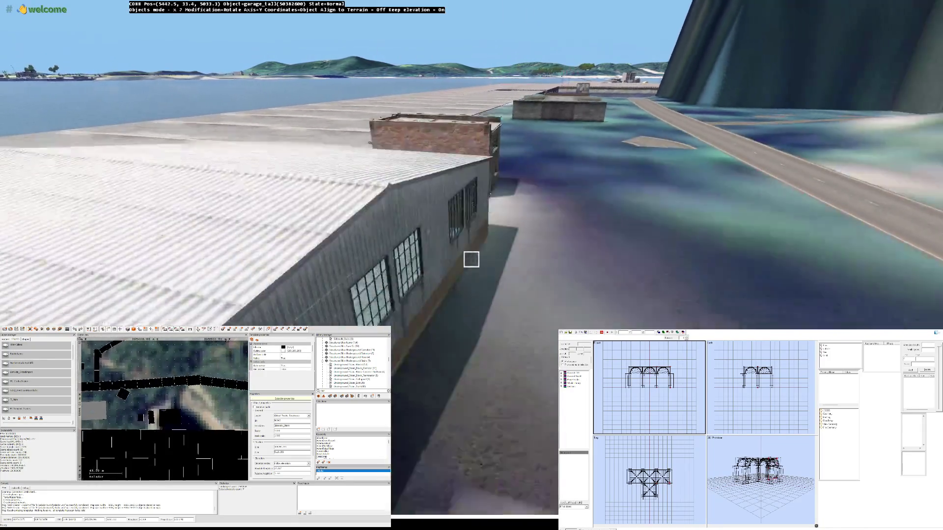
left_click(471, 259, "ctrl")
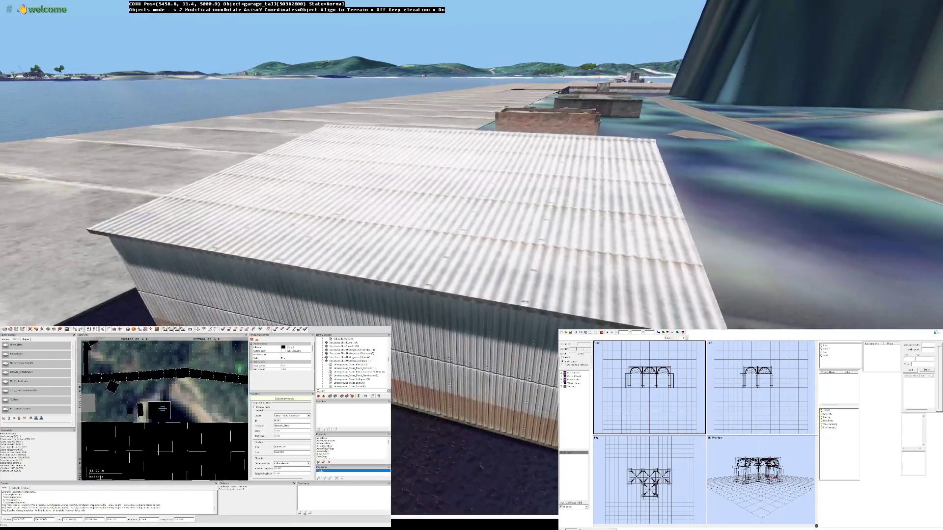
key("w")
left_click(471, 259, "ctrl")
left_click(471, 259, "ctrl")
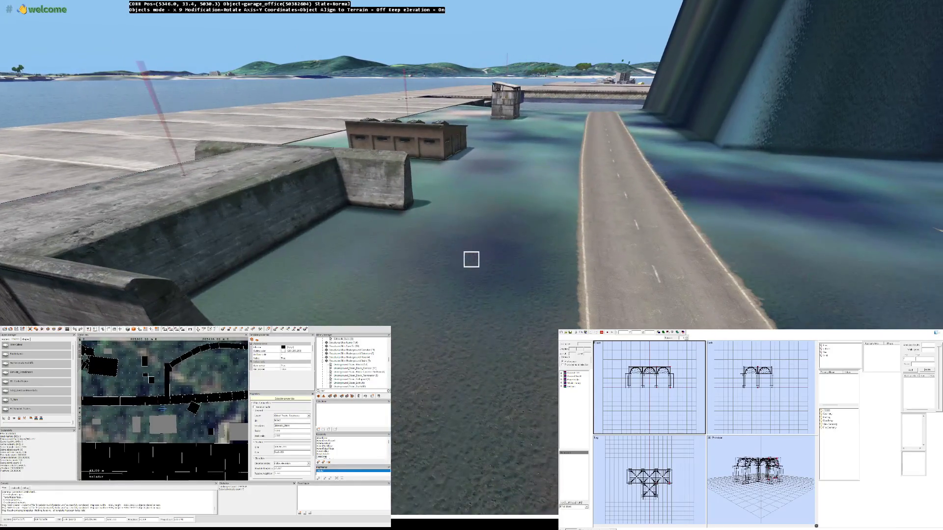
key("q")
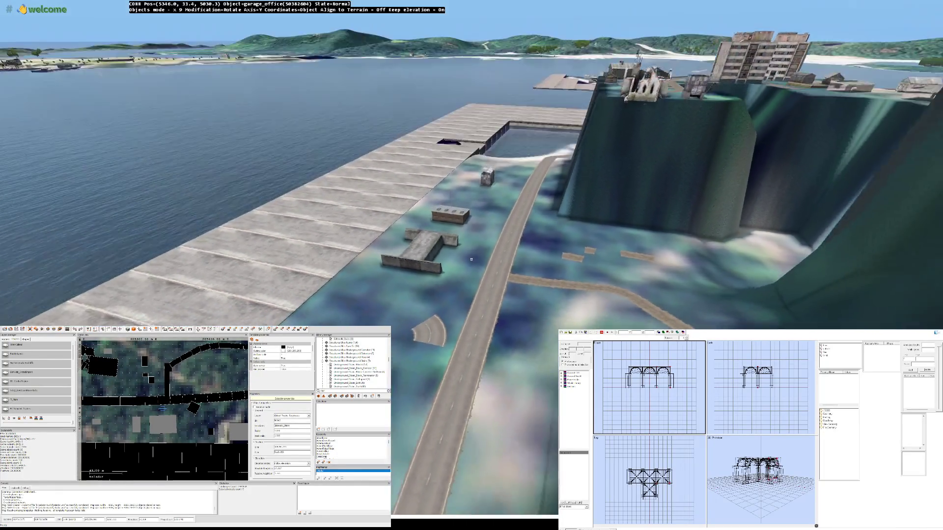
key("q")
key("q")
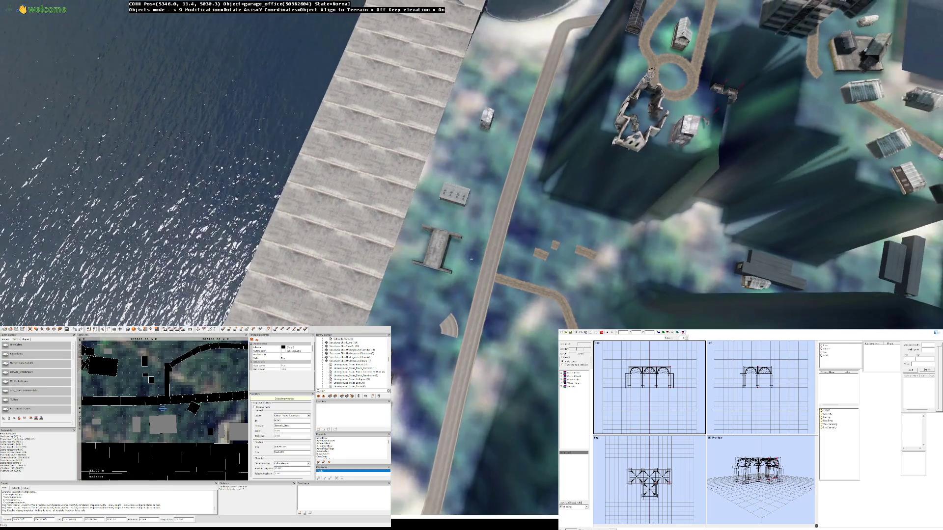
key("q")
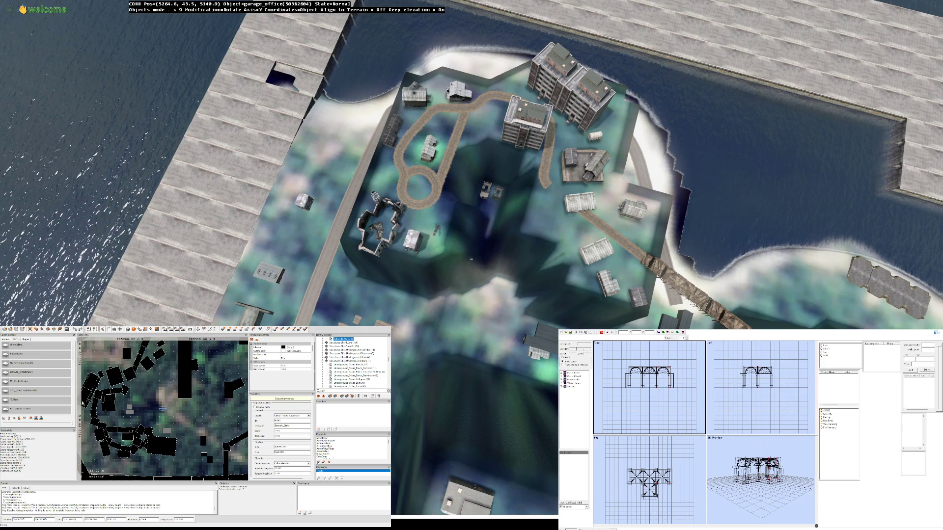
Step: Zoom out, delete the selected waterfront garages and boxes, then zoom back in
scroll(471, 259, "up", 2)
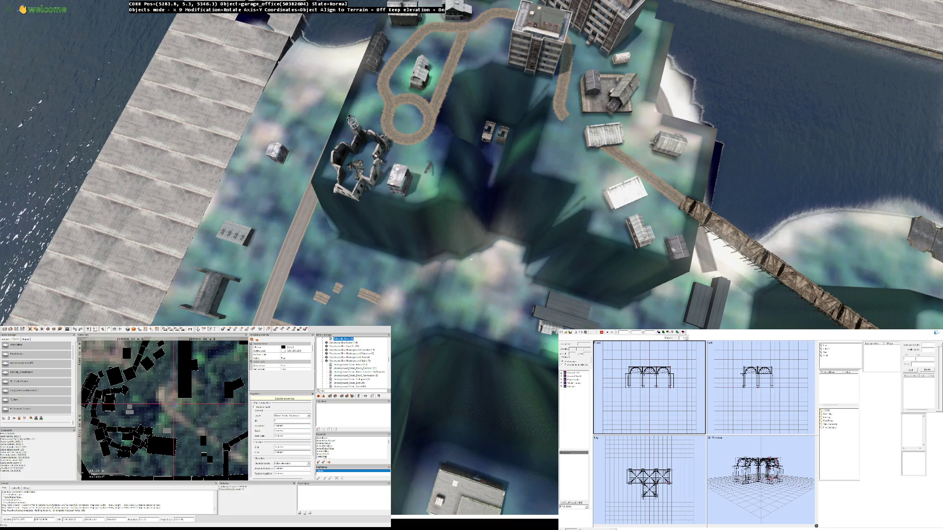
scroll(472, 259, "down", 5)
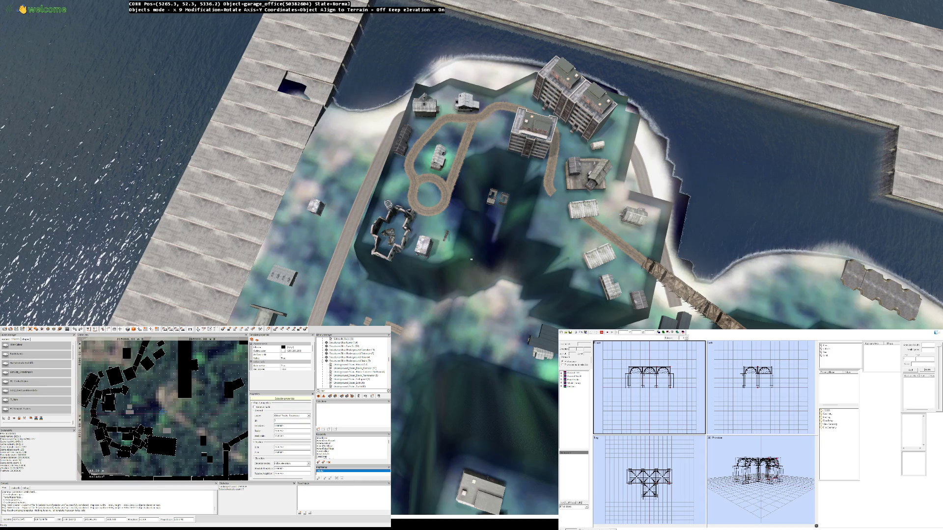
key("Delete")
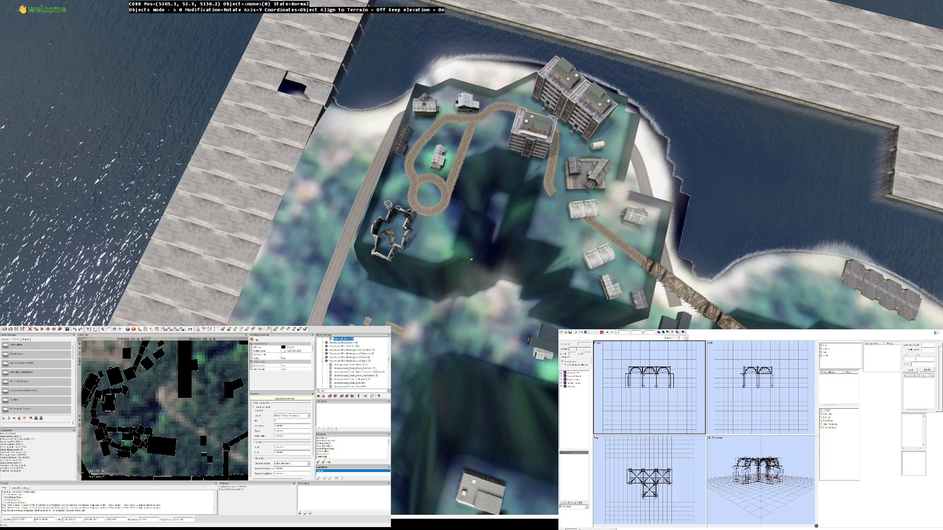
scroll(471, 259, "up", 3)
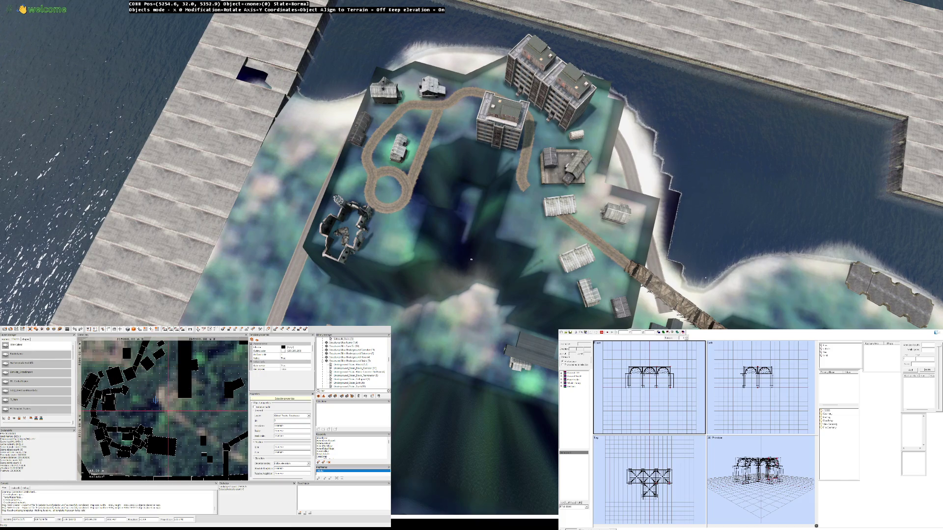
scroll(470, 259, "up", 1)
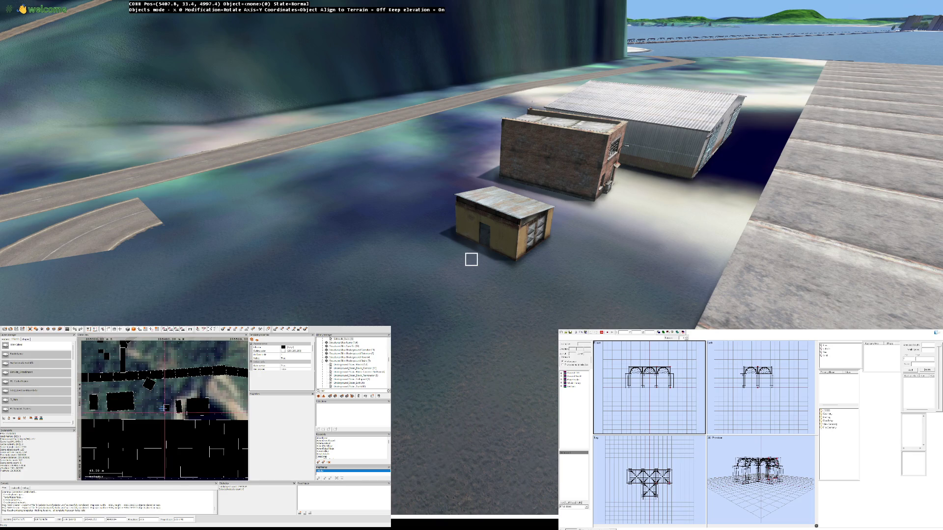
Step: Delete the small garage, then undo the deletion so it stays in place
left_click(471, 259)
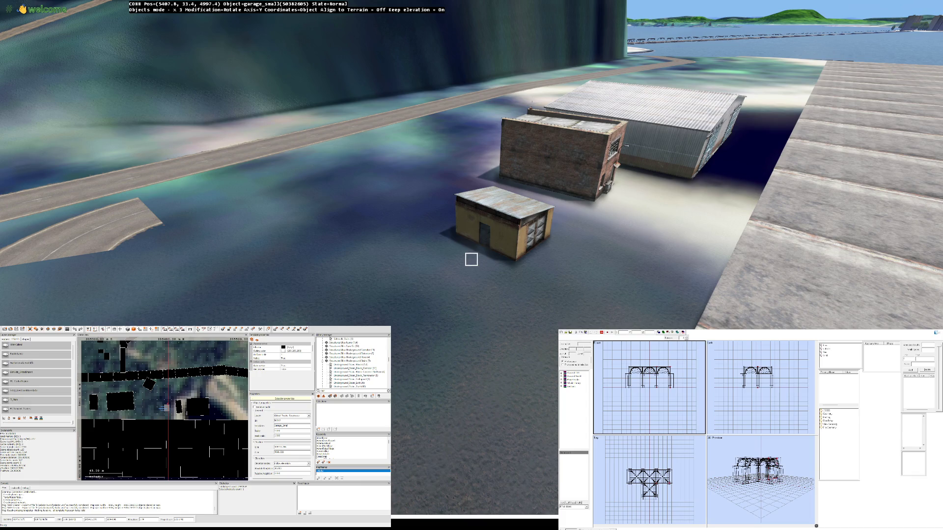
key("Delete")
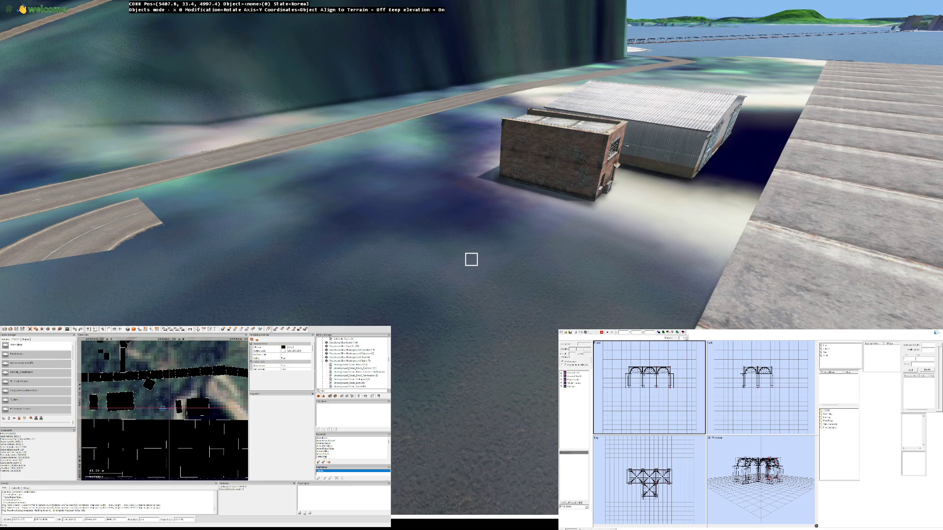
key("d")
key("ctrl+z")
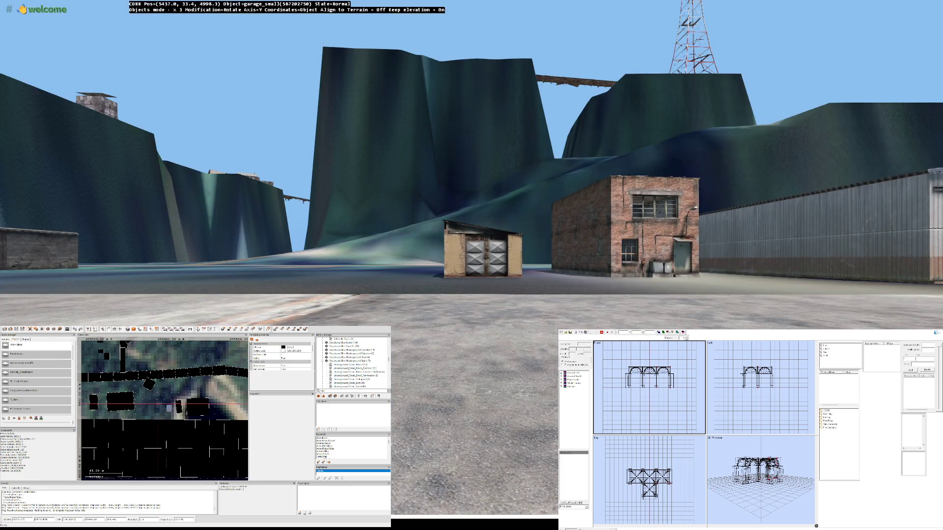
Step: Step through the sidewalk stairs, underground stairs, small house and ruined church to the power station
key("w")
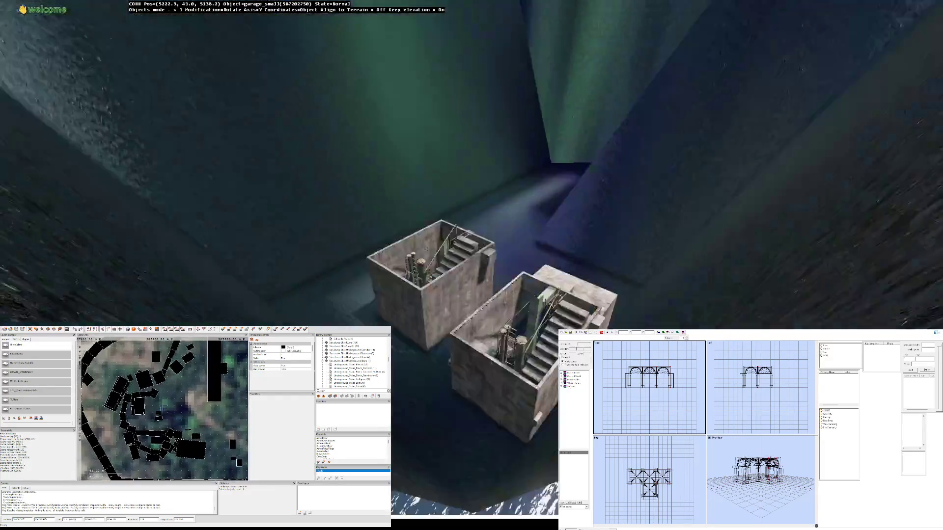
left_click(471, 260)
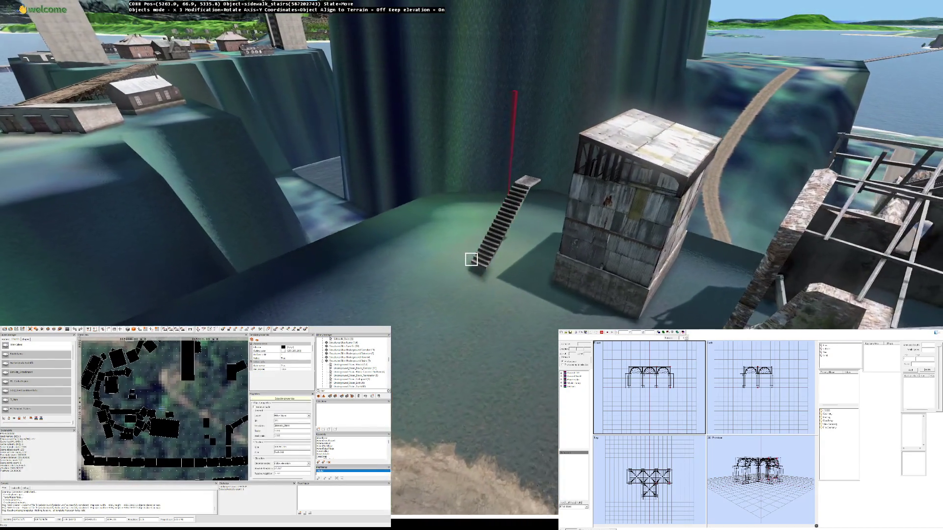
key("ctrl+z")
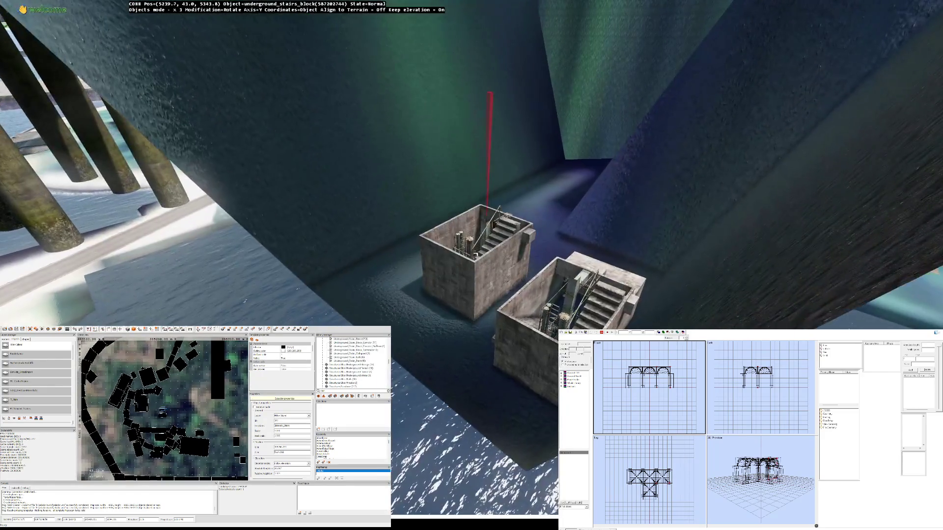
key("ctrl+z")
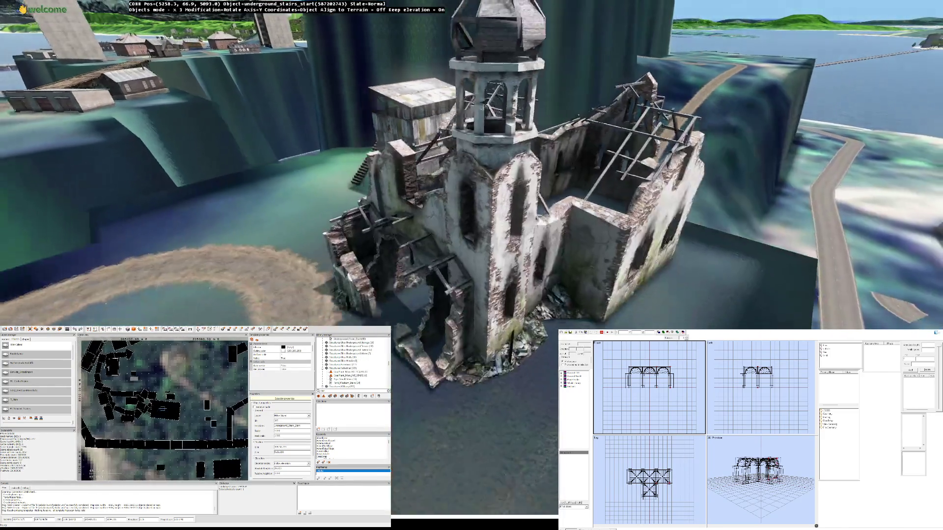
key("ctrl+z")
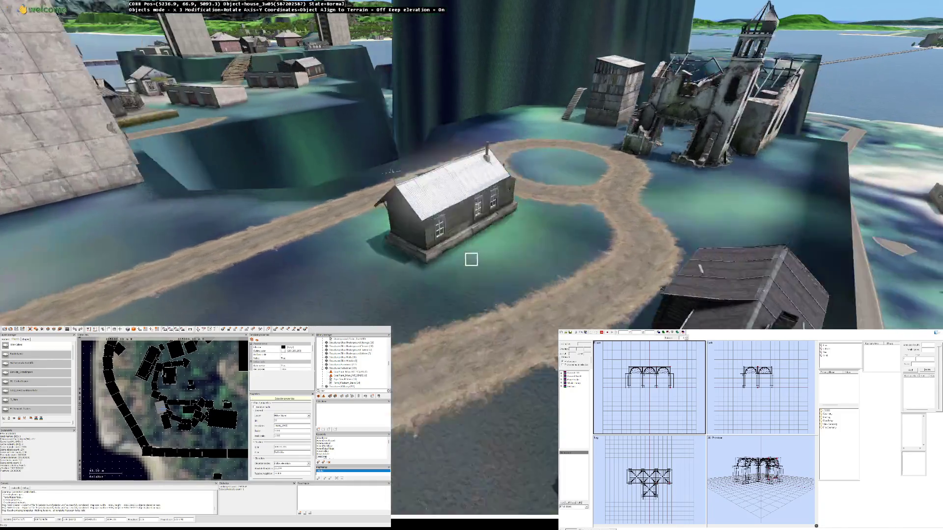
key("ctrl+z")
key("ctrl+z")
key("ctrl+z")
key("ctrl+z")
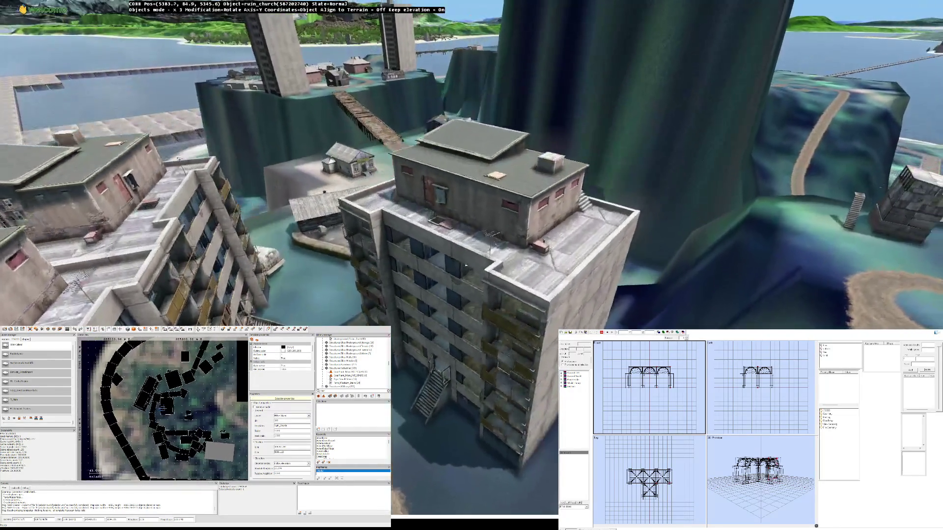
key("ctrl+z")
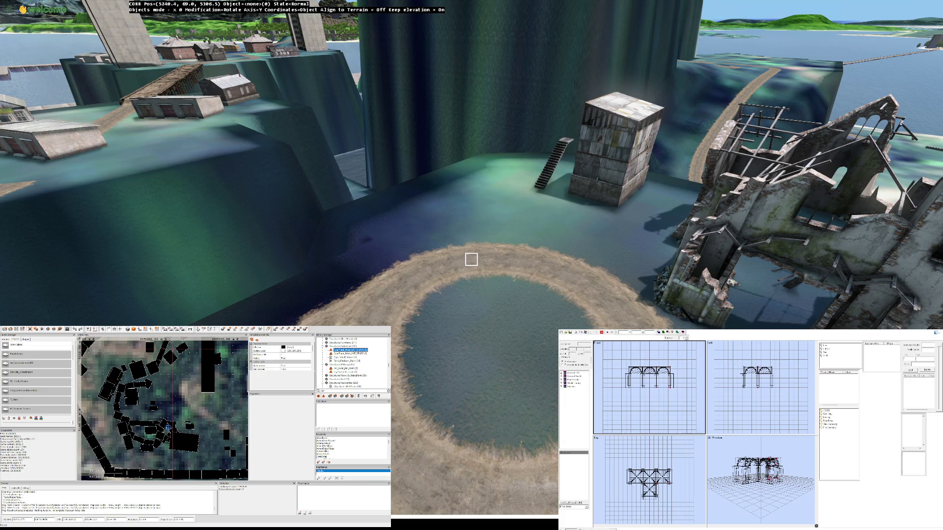
Step: Insert coalplant_main_ext_stairs, rotate it, and drag it along the pit wall
key("Return")
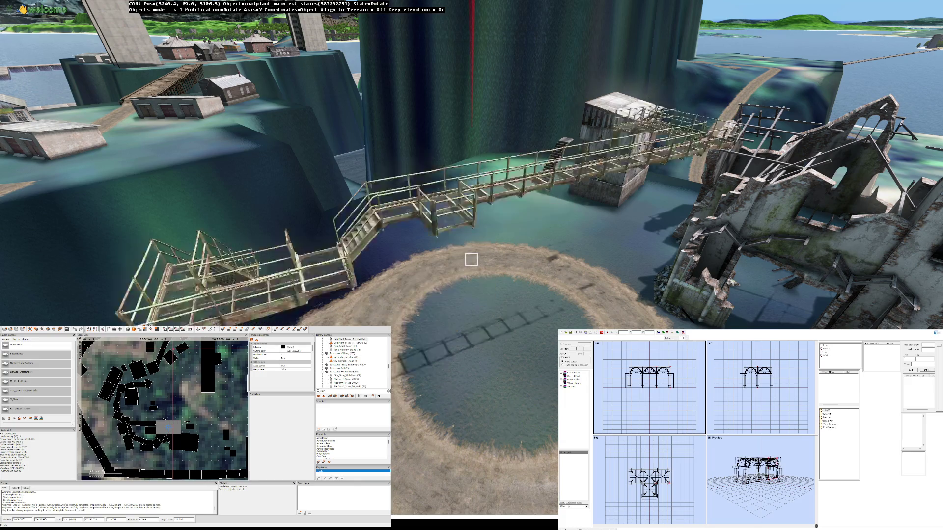
left_click_drag(471, 260, 471, 259)
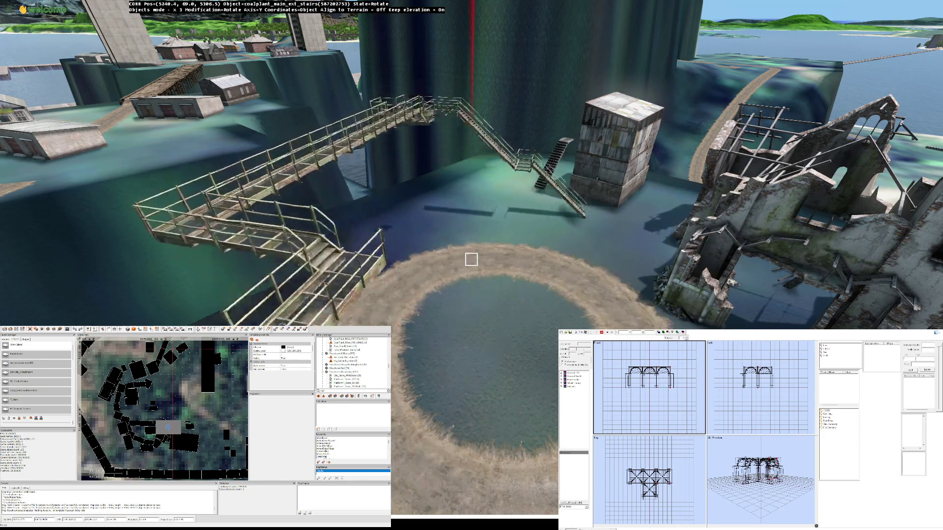
left_click(471, 259)
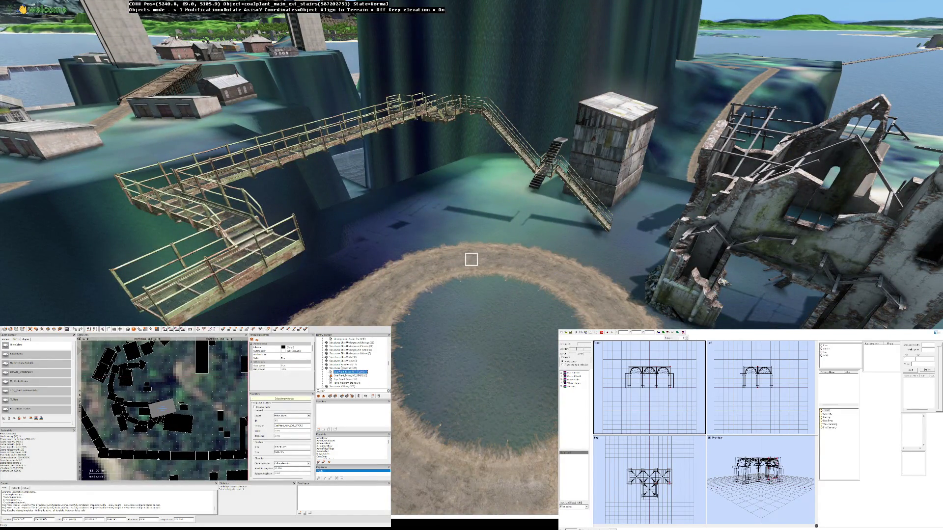
left_click_drag(471, 259, 470, 259)
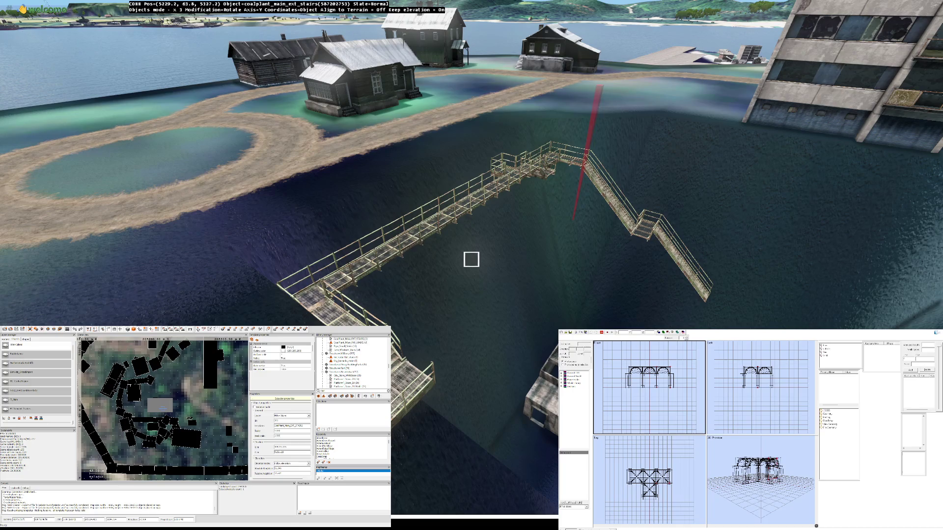
left_click_drag(471, 259, 471, 259)
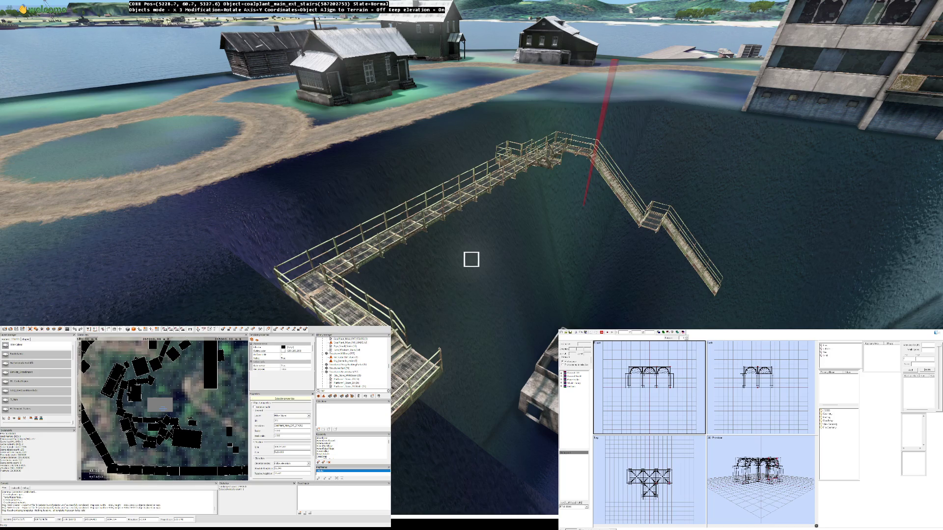
scroll(471, 260, "up", 3)
left_click_drag(471, 260, 471, 259)
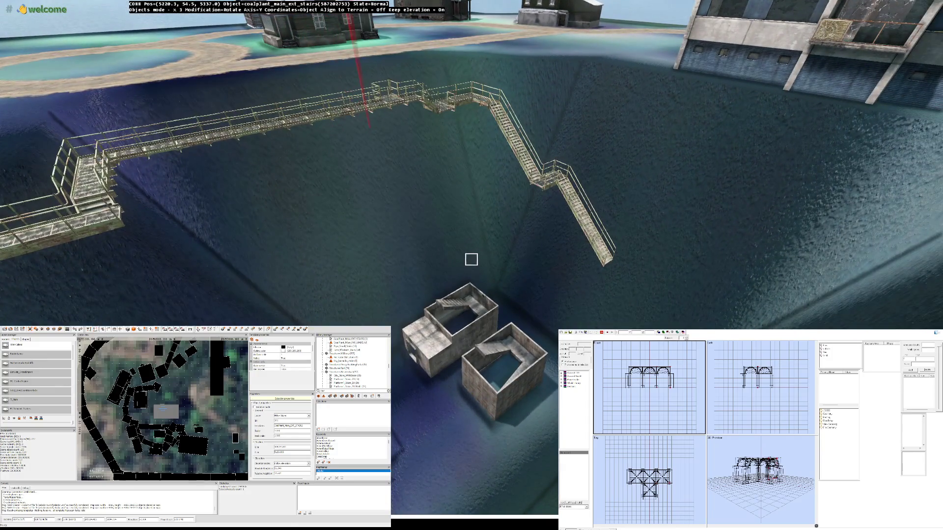
left_click_drag(470, 259, 471, 259)
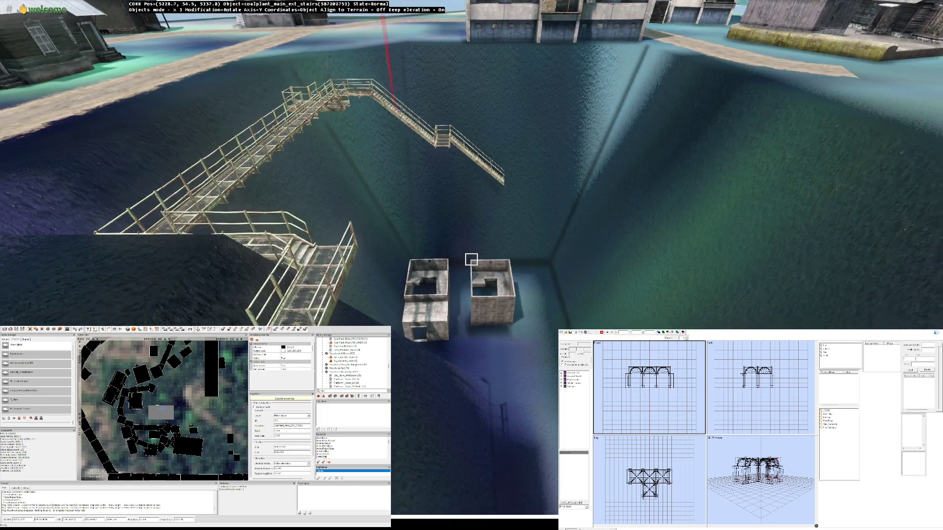
left_click_drag(471, 259, 471, 259)
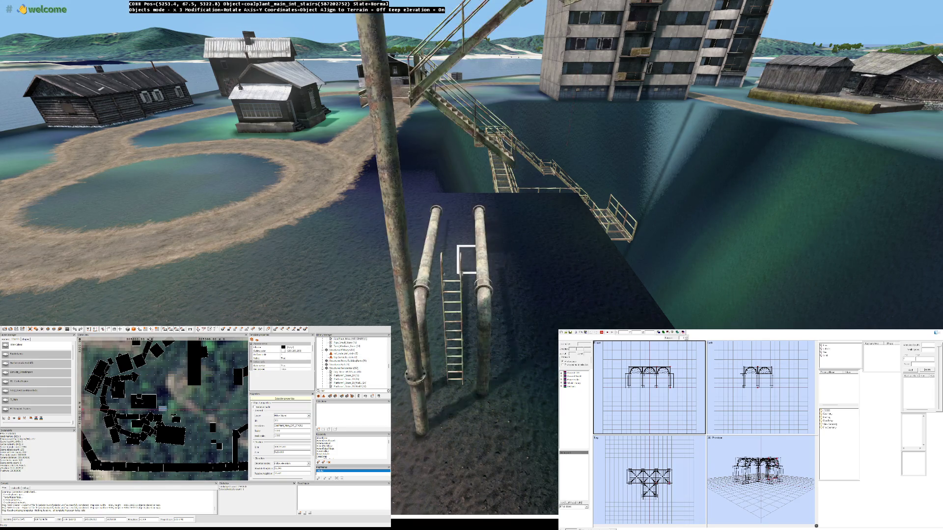
Step: Bring the interior staircase into view and drag it toward the pit wall
left_click_drag(471, 259, 470, 259)
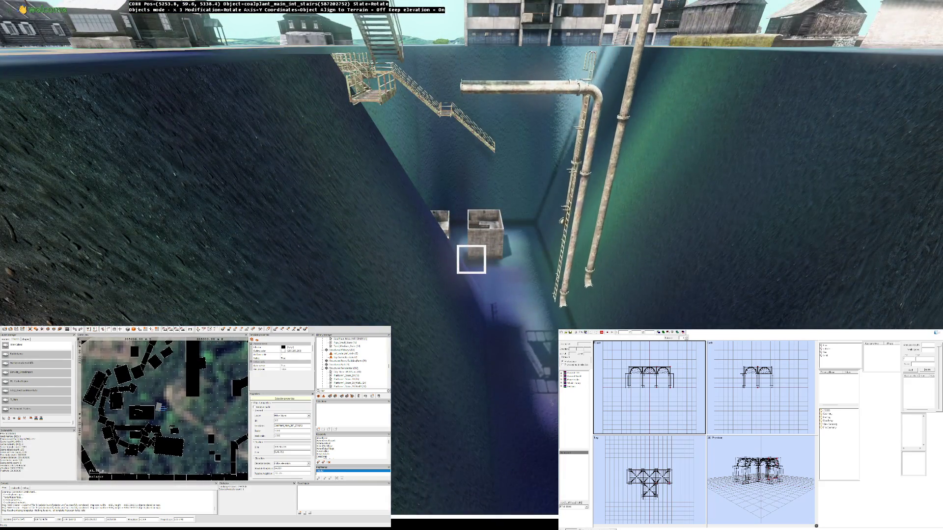
left_click_drag(471, 260, 471, 259)
key("Left")
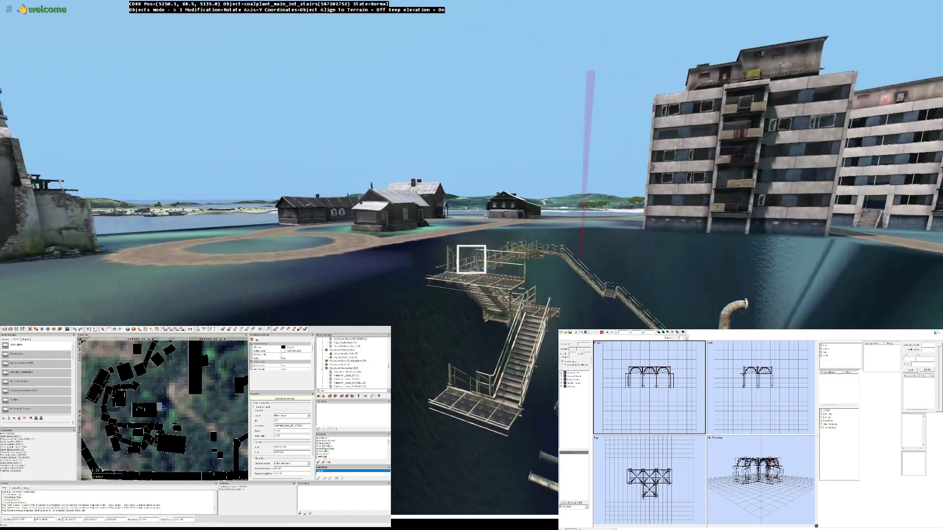
key("Left")
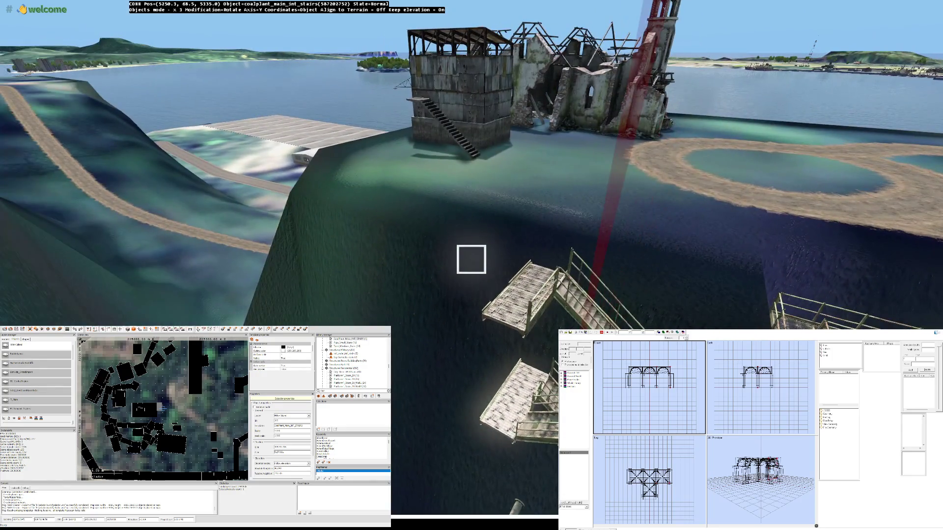
left_click_drag(471, 260, 471, 259)
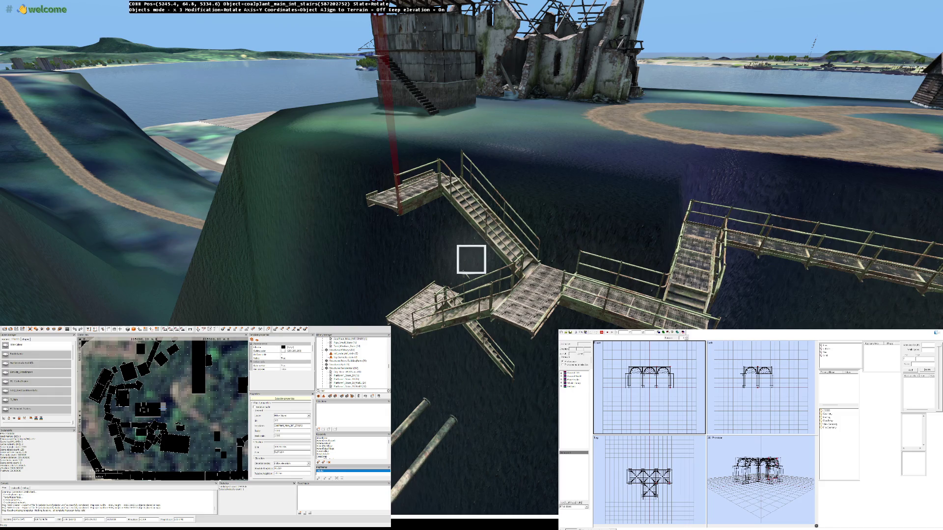
Step: Rotate the stairs slightly around the vertical axis and check them up close at the landing
key("z")
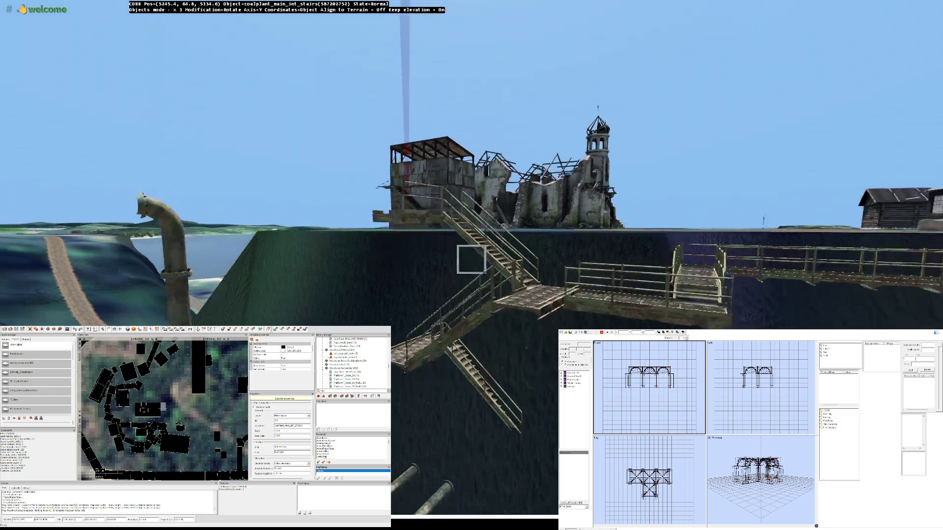
key("w")
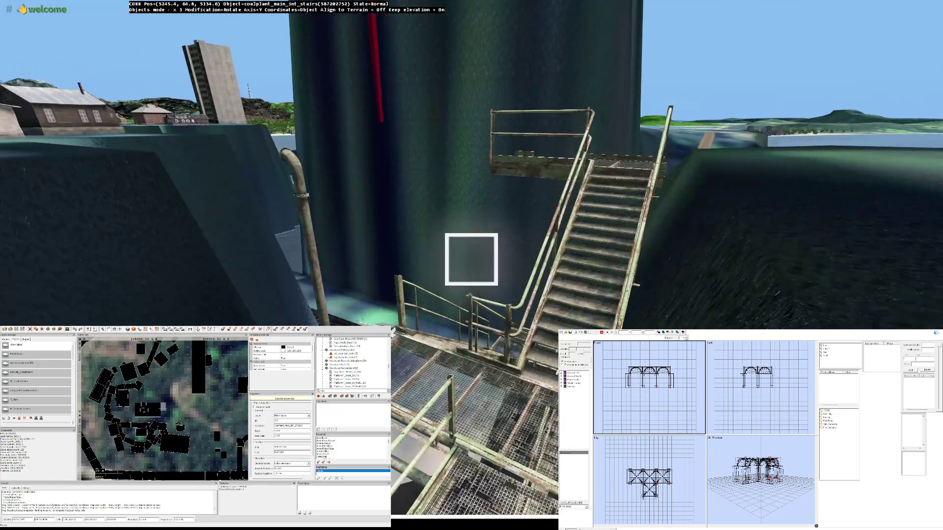
left_click_drag(471, 260, 471, 259)
key("w")
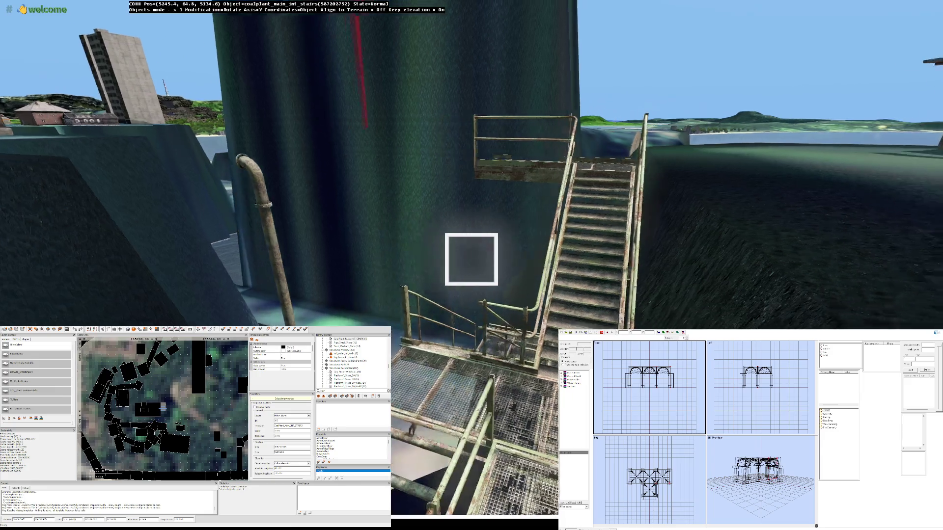
key("w")
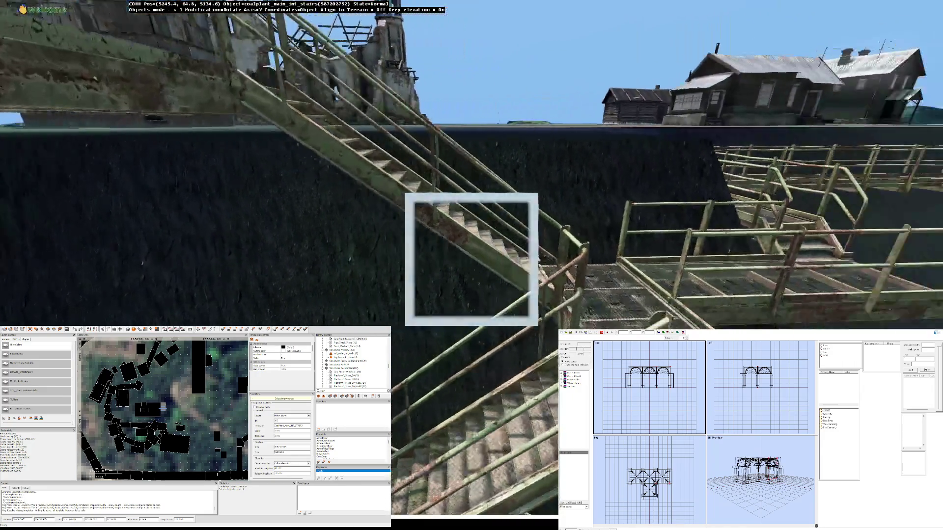
key("z")
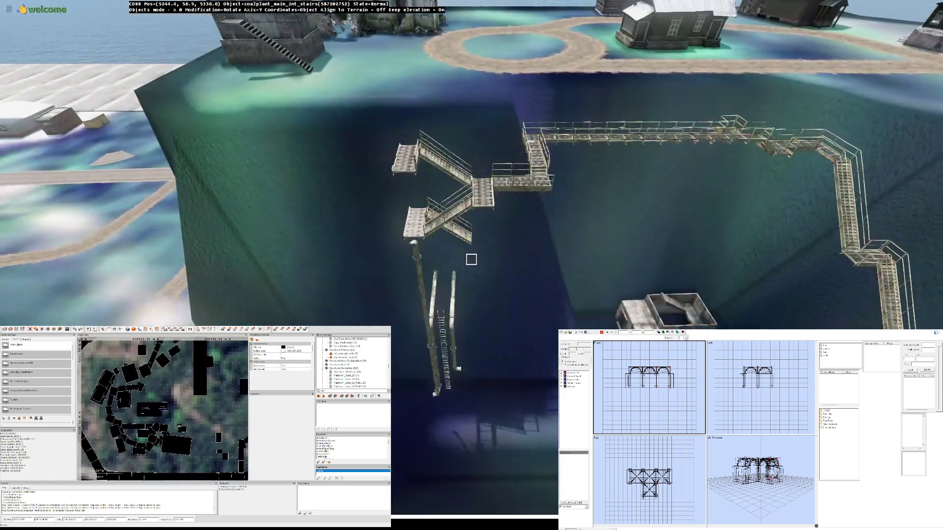
left_click(471, 259)
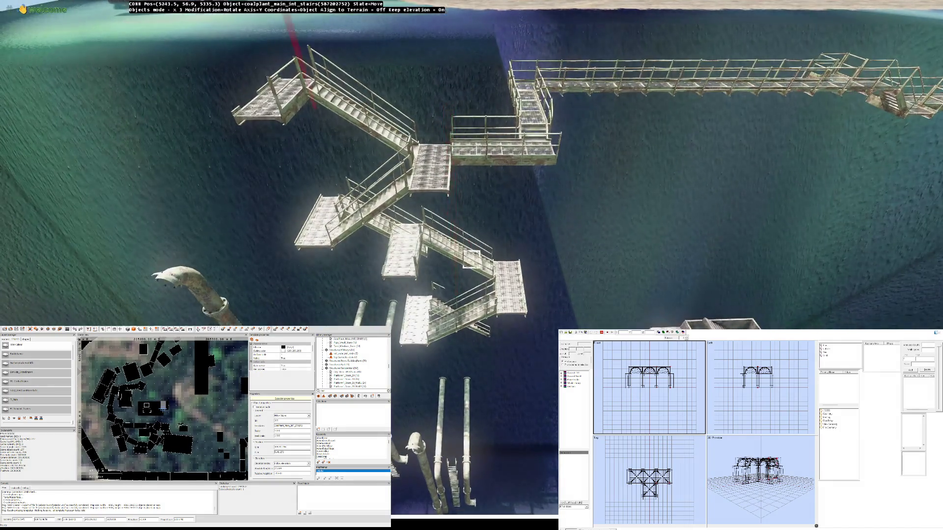
Step: Rotate the stairs so the lower flights realign down the wall, then select the lower stairs
left_click(472, 259)
left_click_drag(472, 259, 472, 258)
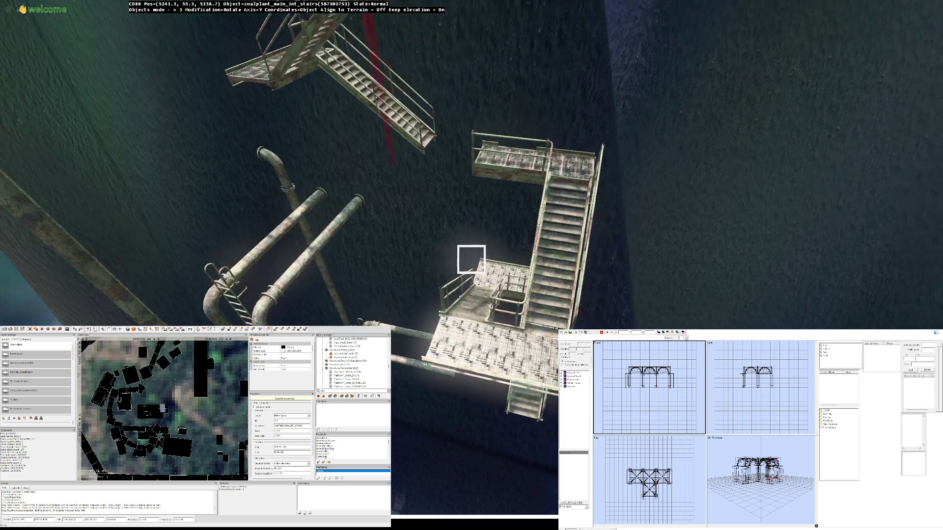
left_click(472, 259)
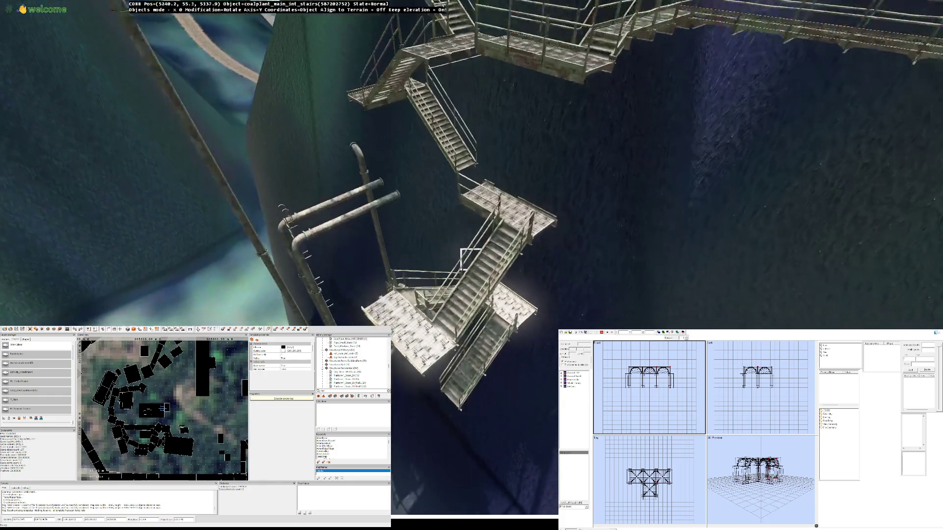
left_click(471, 259)
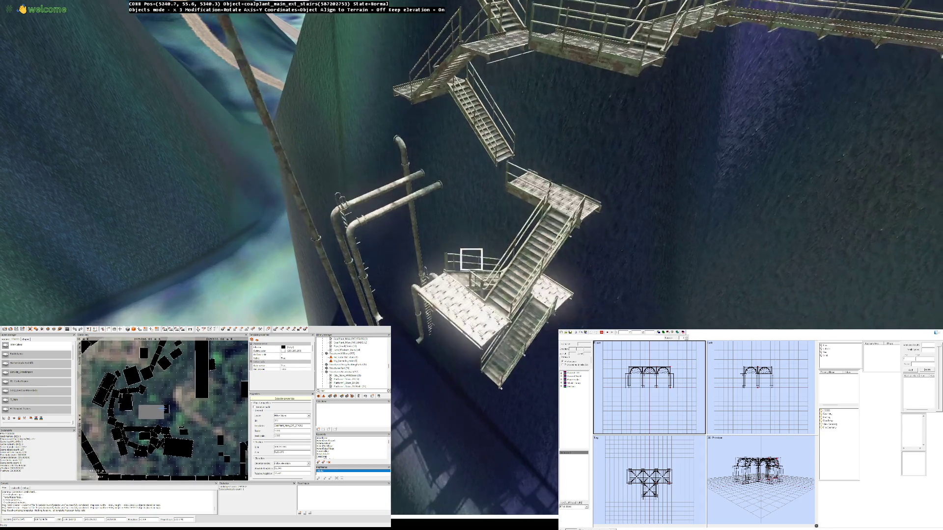
key("Escape")
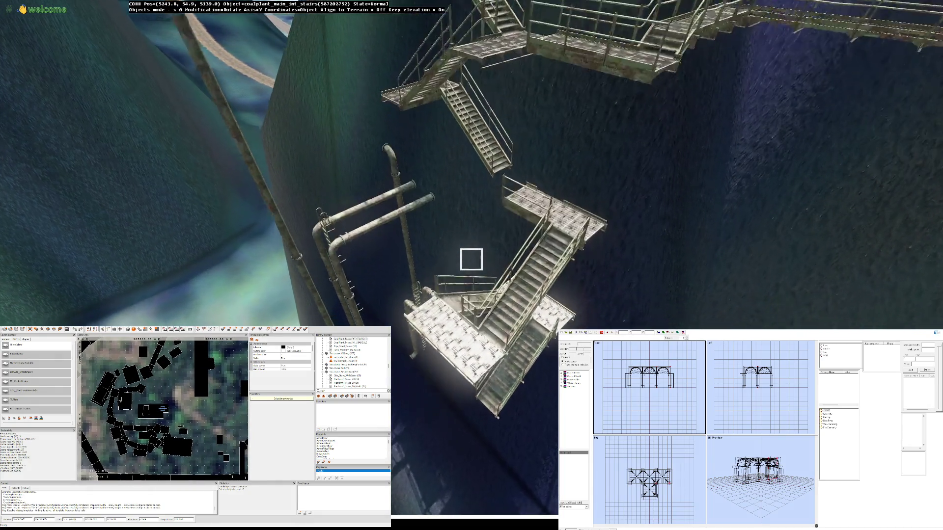
left_click(471, 259)
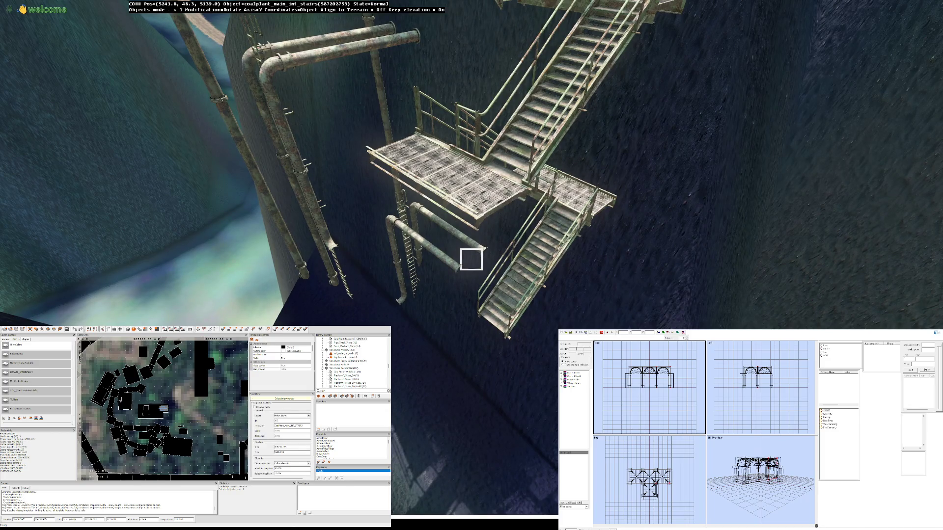
Step: Fly around to inspect the whole zigzag staircase from near and far
key("s")
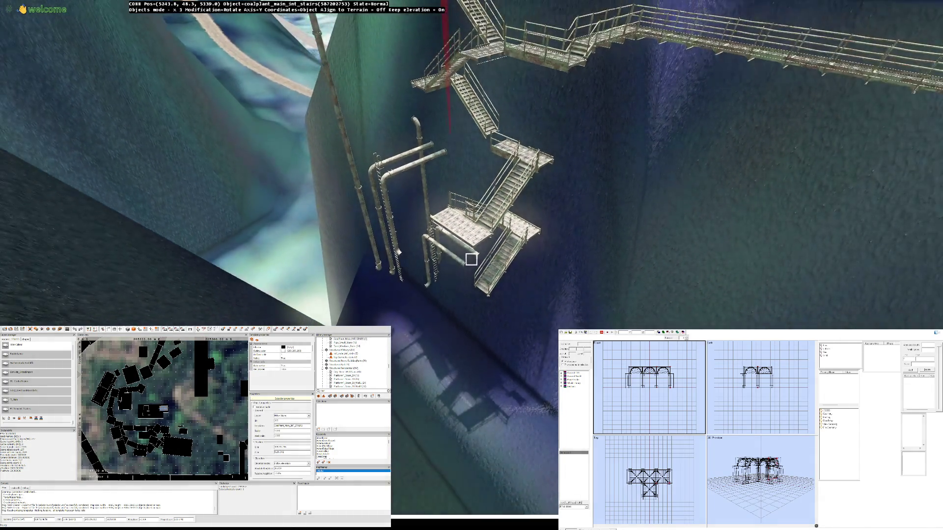
key("w")
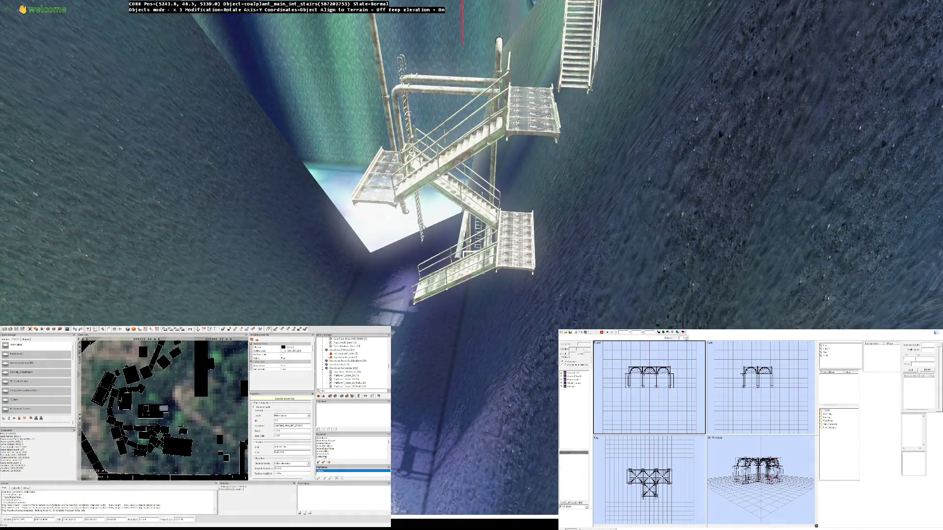
key("s")
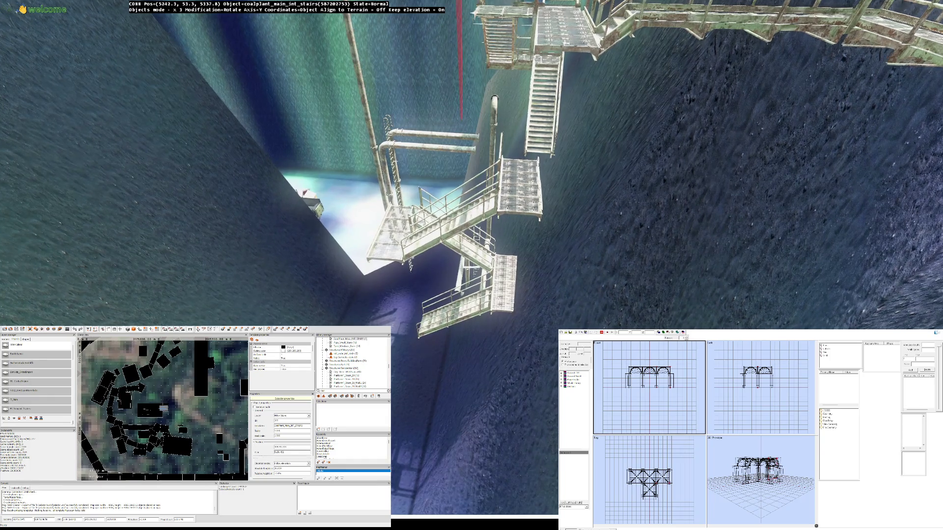
key("s")
key("w")
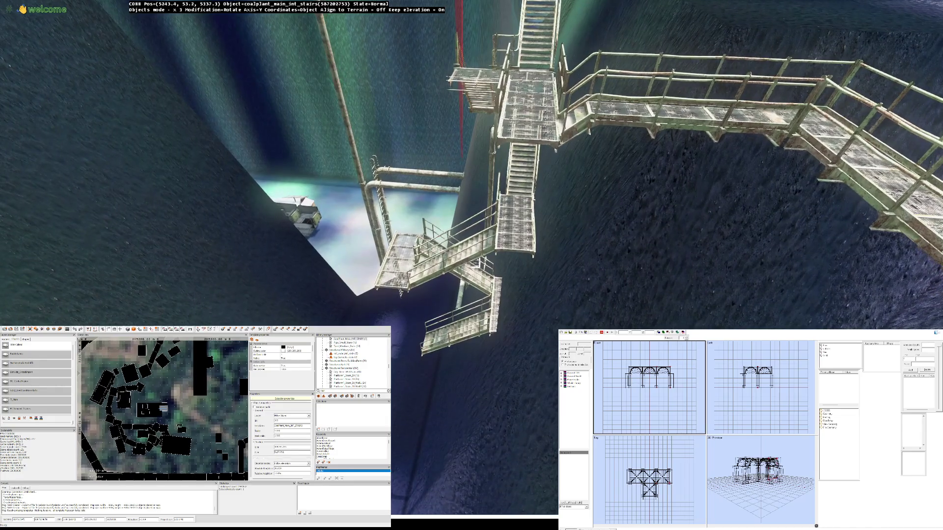
key("s")
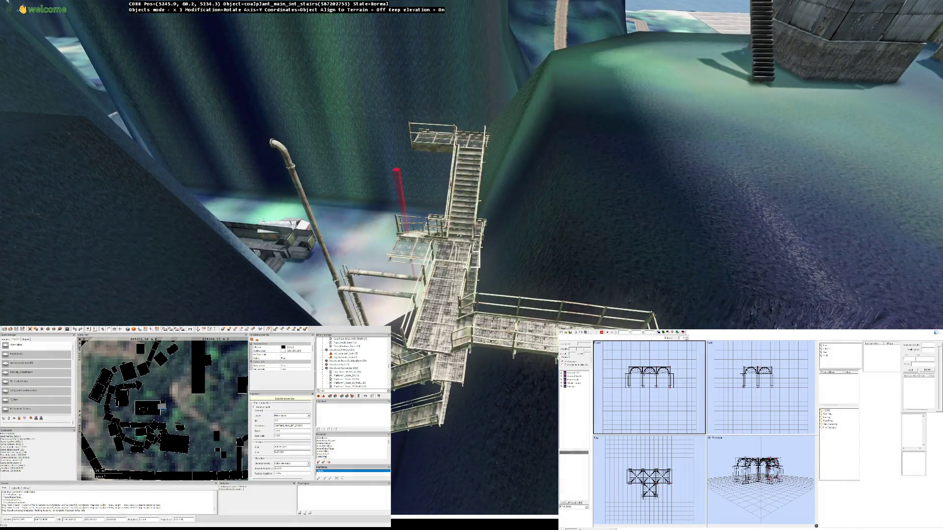
left_click_drag(471, 314, 471, 260)
Step: Shift the pipe and ladder cluster slightly left beside the lower stair landing and check it
scroll(471, 259, "up", 5)
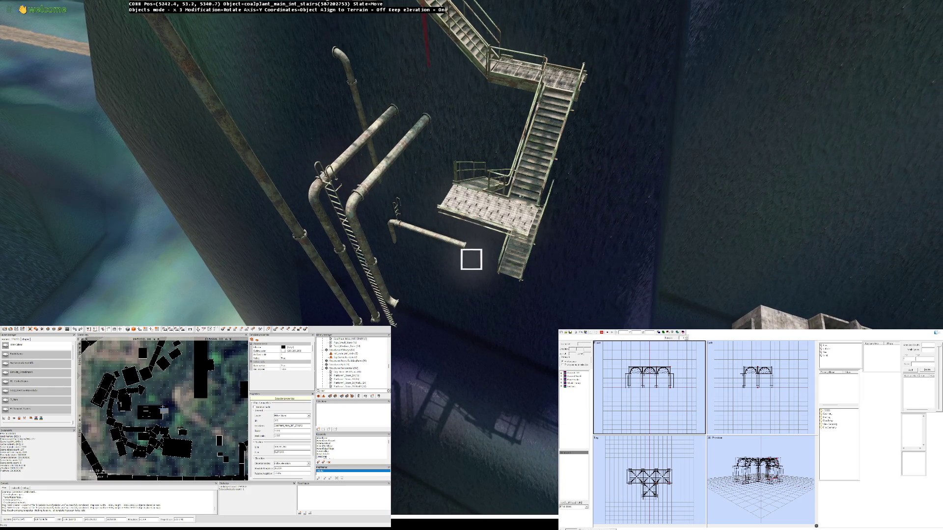
left_click_drag(471, 259, 471, 260)
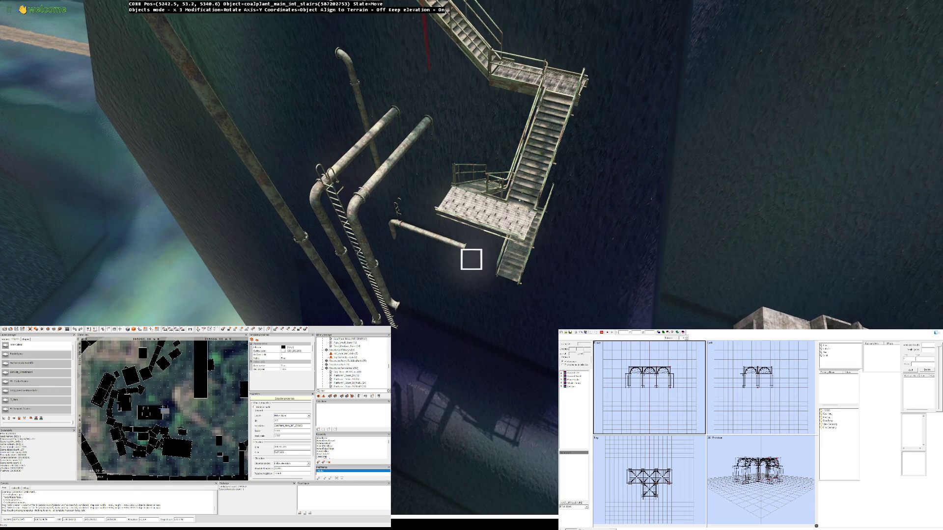
left_click_drag(471, 259, 471, 259)
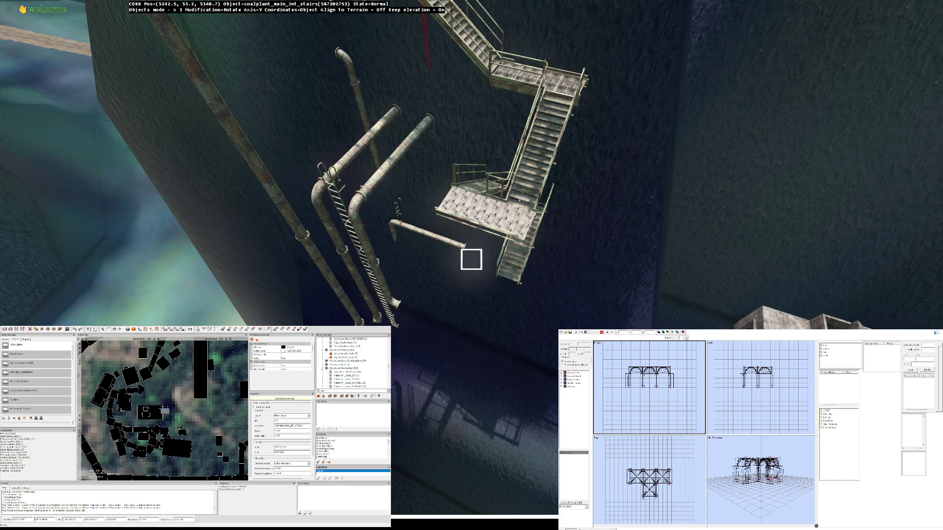
left_click_drag(470, 259, 471, 259)
key("w")
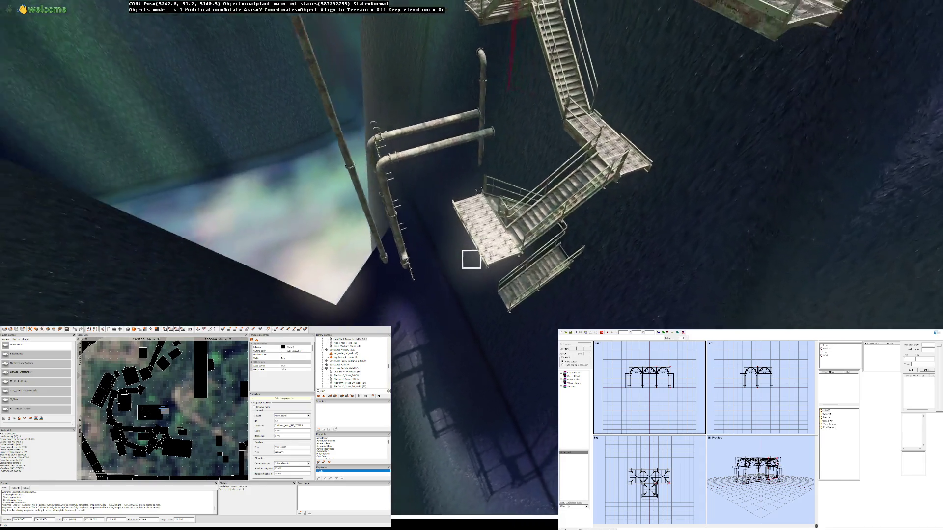
key("w")
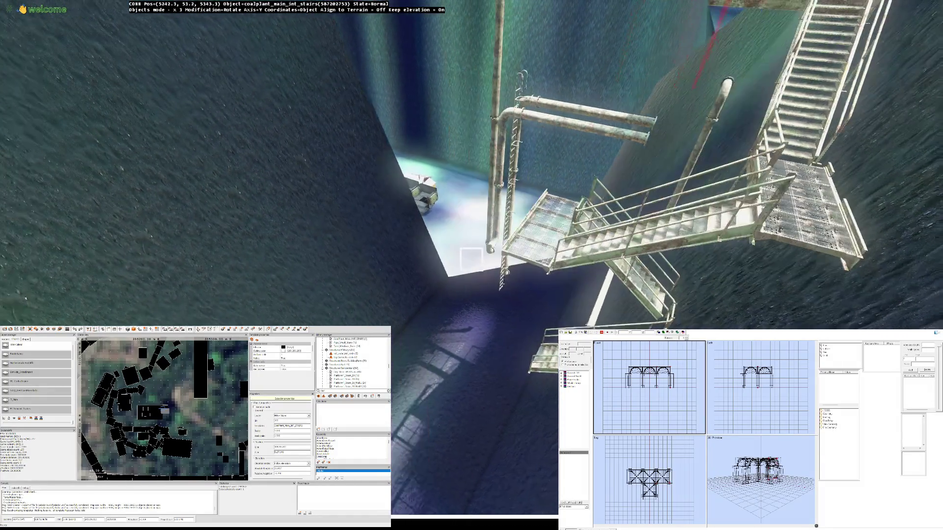
key("s")
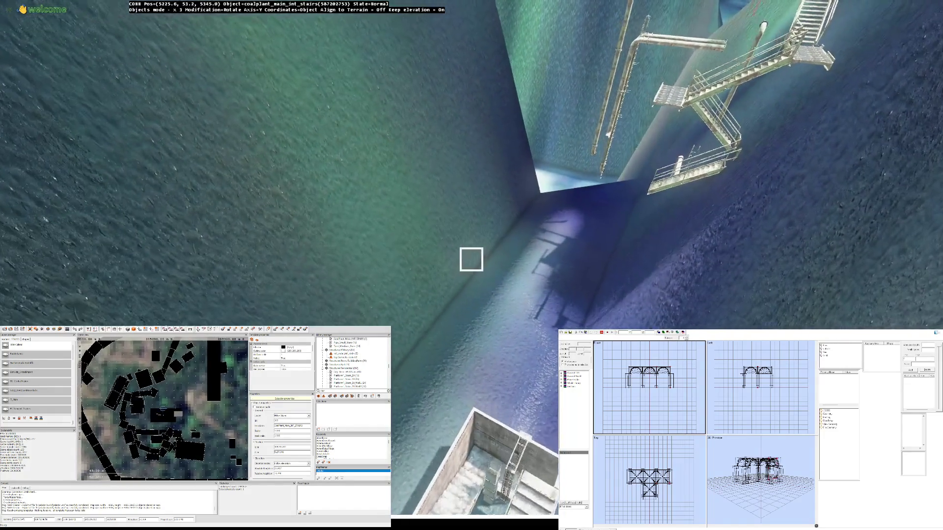
key("w")
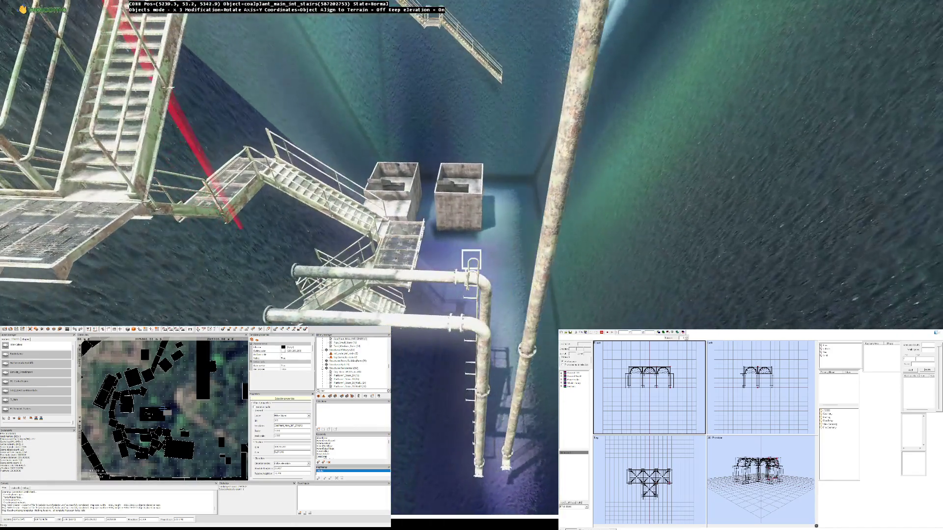
key("s")
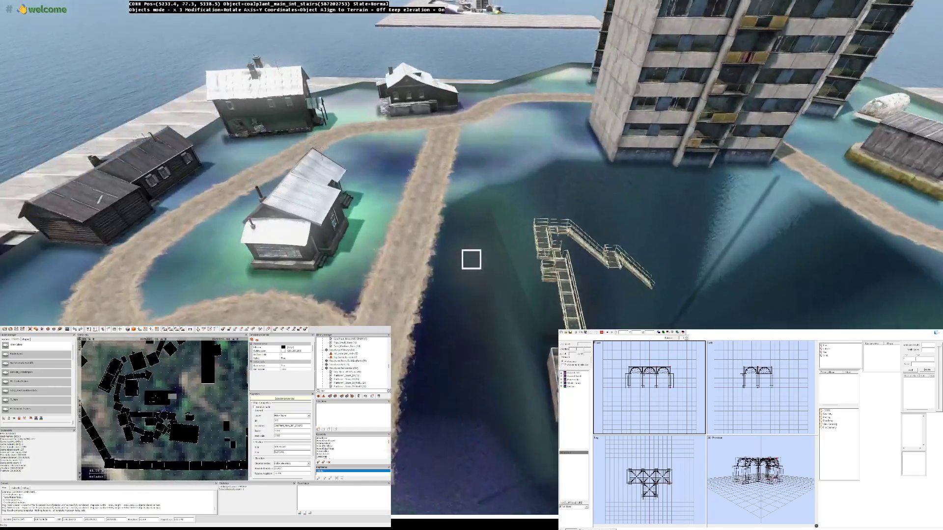
key("w")
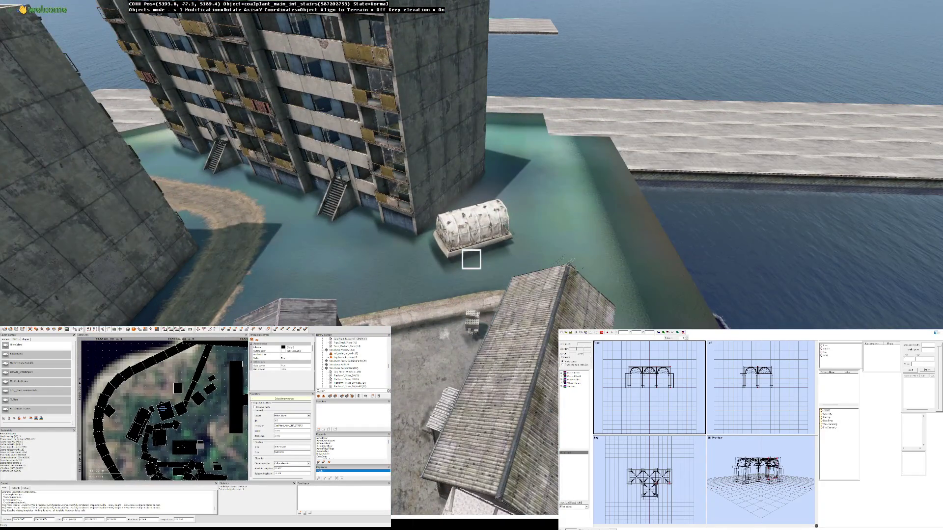
key("w")
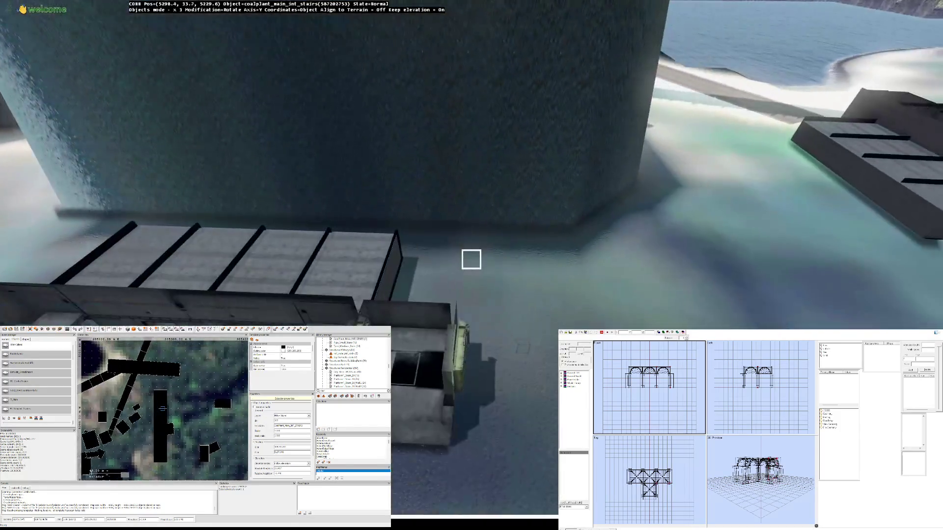
key("w")
key("w")
key("w")
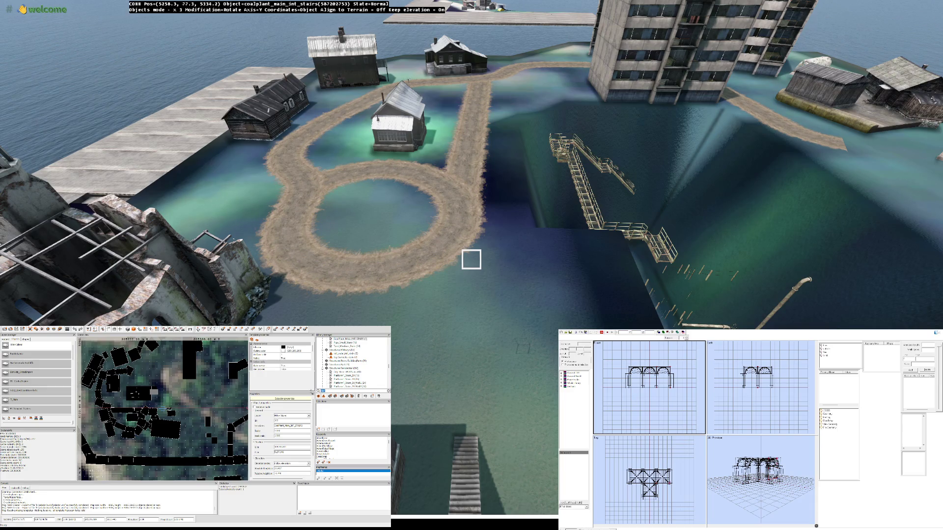
scroll(389, 355, "up", 10)
scroll(344, 355, "down", 5)
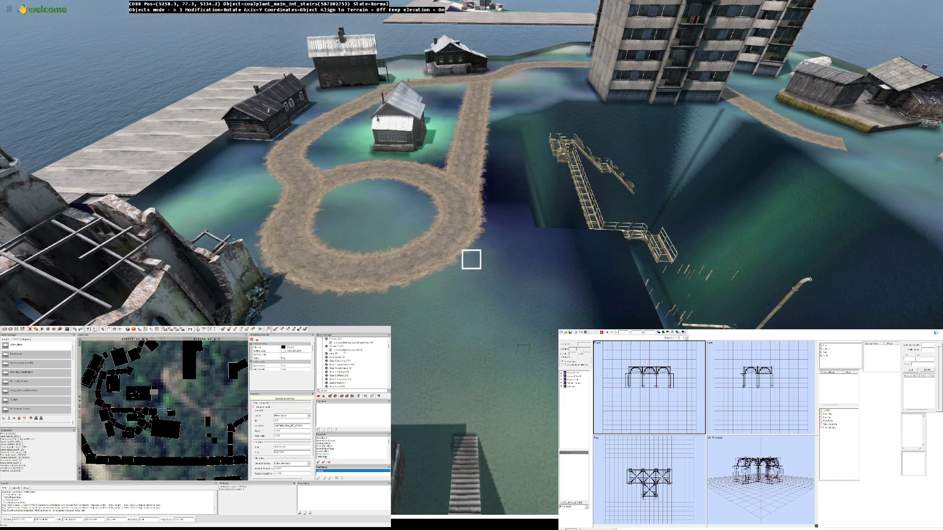
scroll(344, 353, "down", 5)
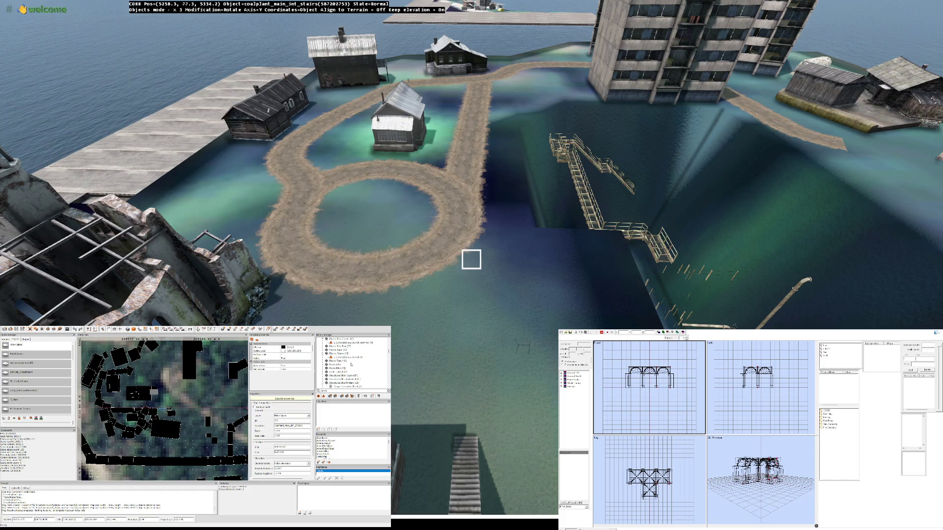
scroll(346, 361, "down", 3)
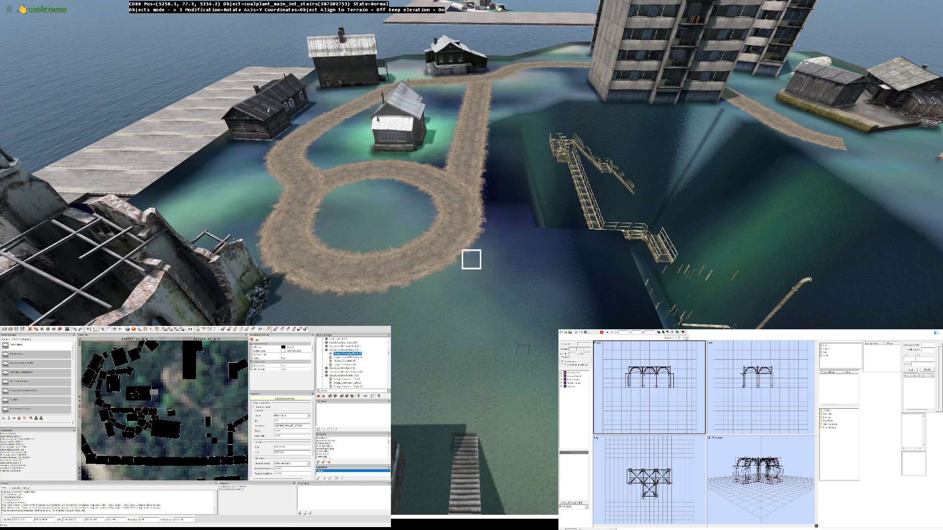
Step: Insert a target_concrete_block, move it into the pit and scale it longer
key("w")
key("Insert")
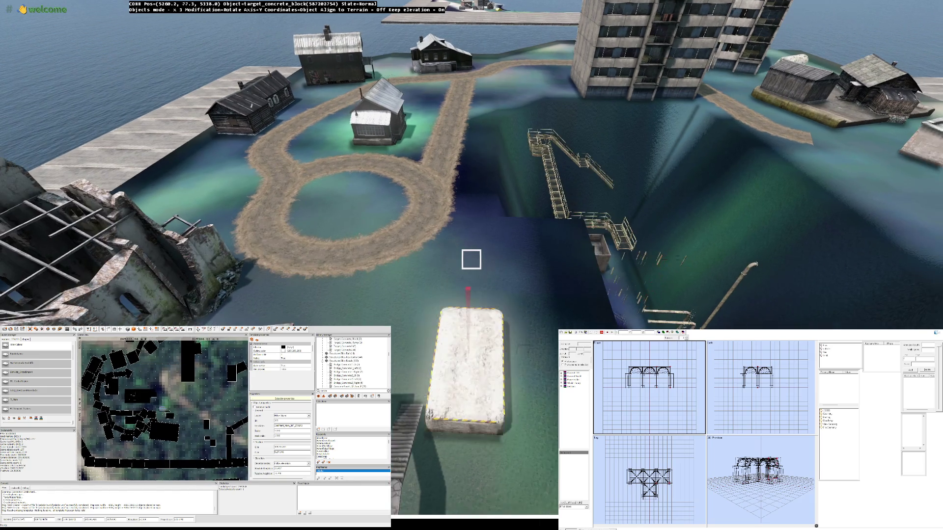
key("w")
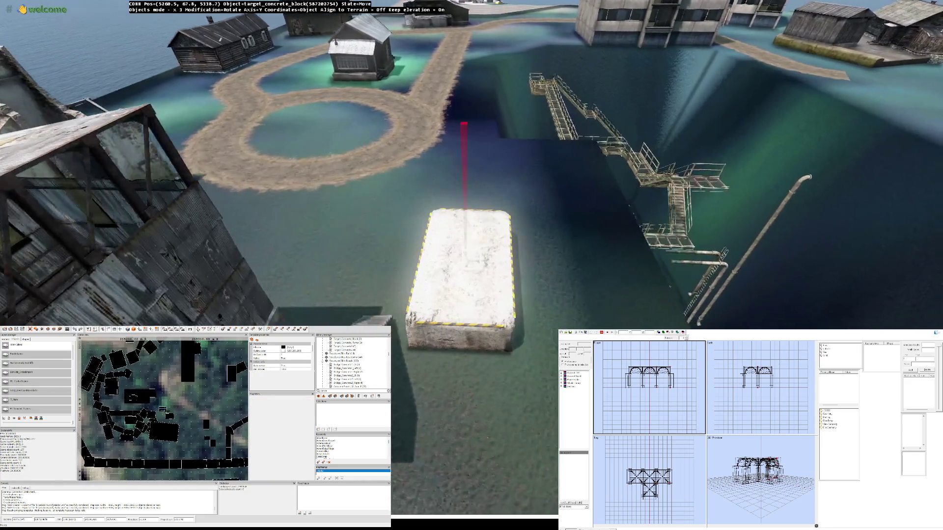
key("s")
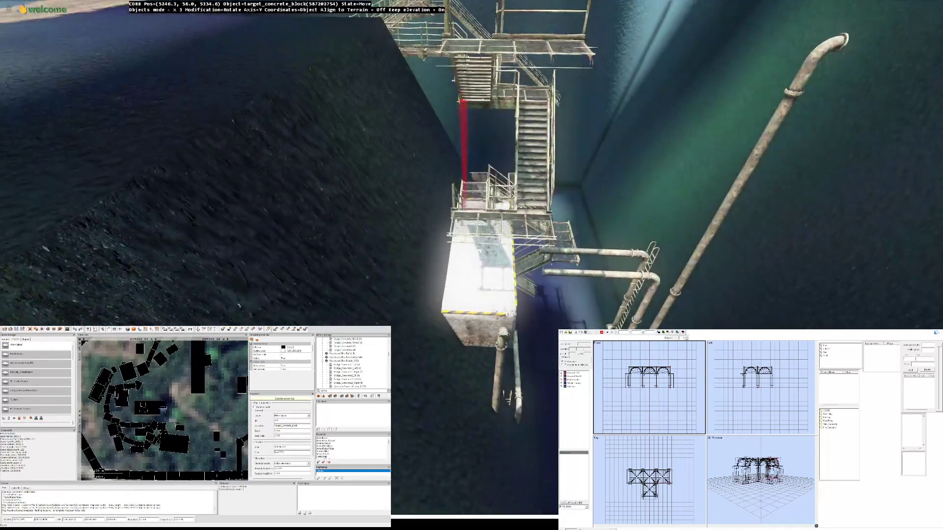
key("d")
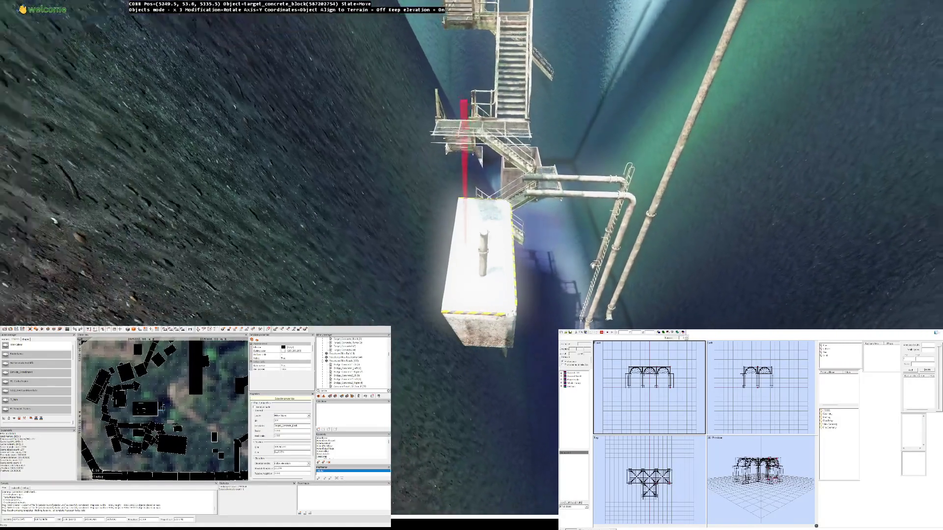
key("s")
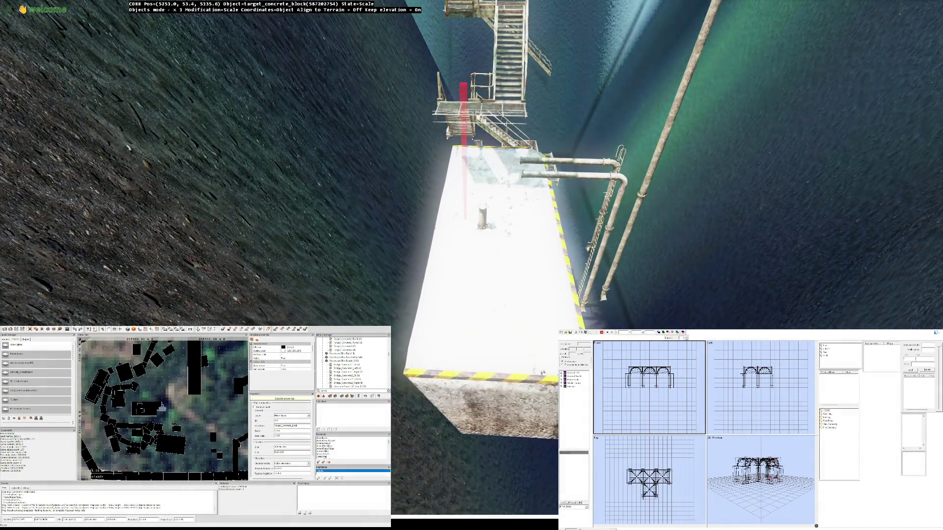
Step: Rotate the concrete block to line up with the stairs, then duplicate it
key("a")
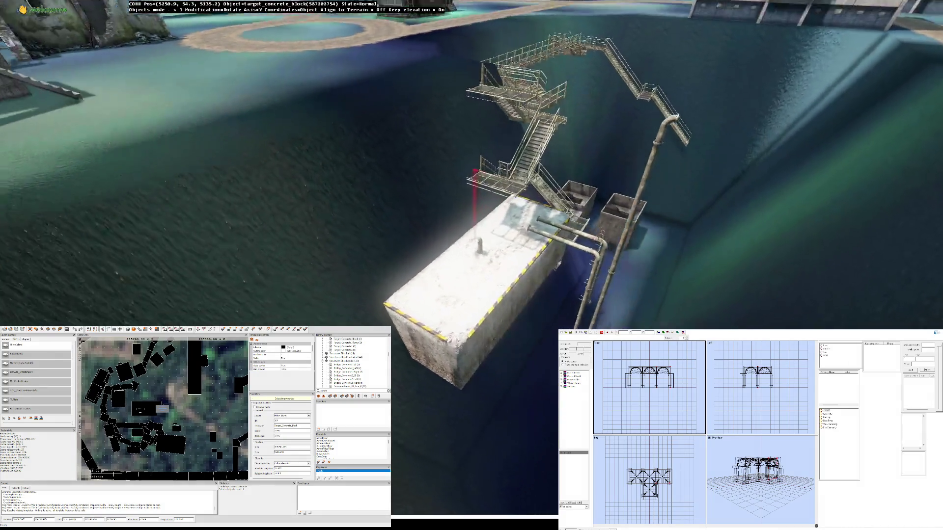
key("a")
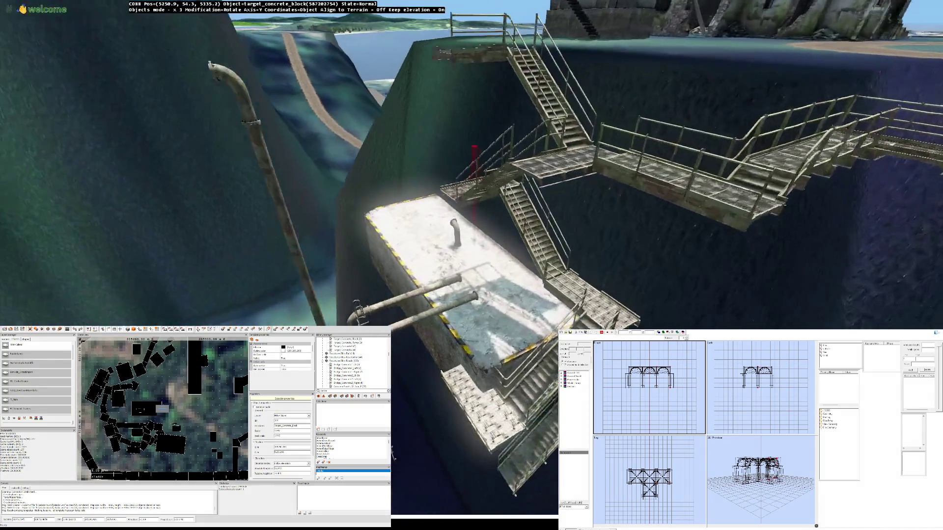
key("z")
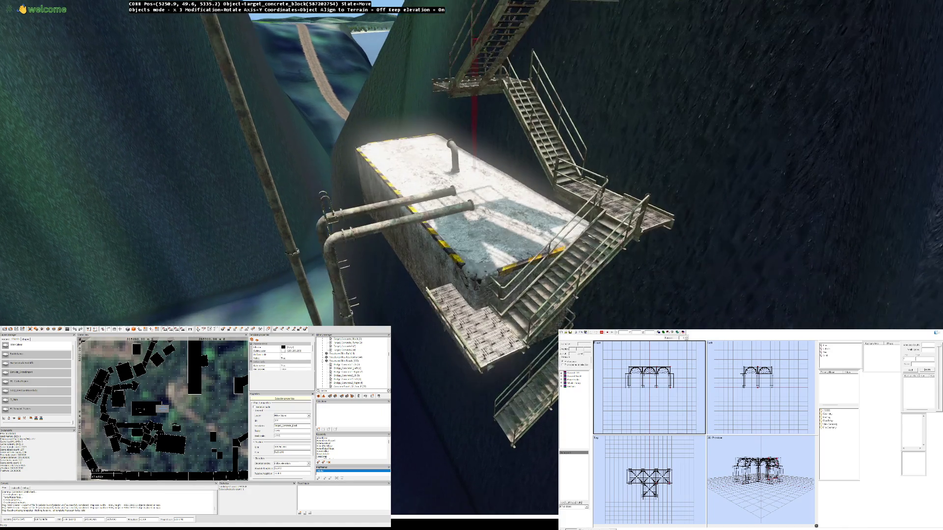
key("a")
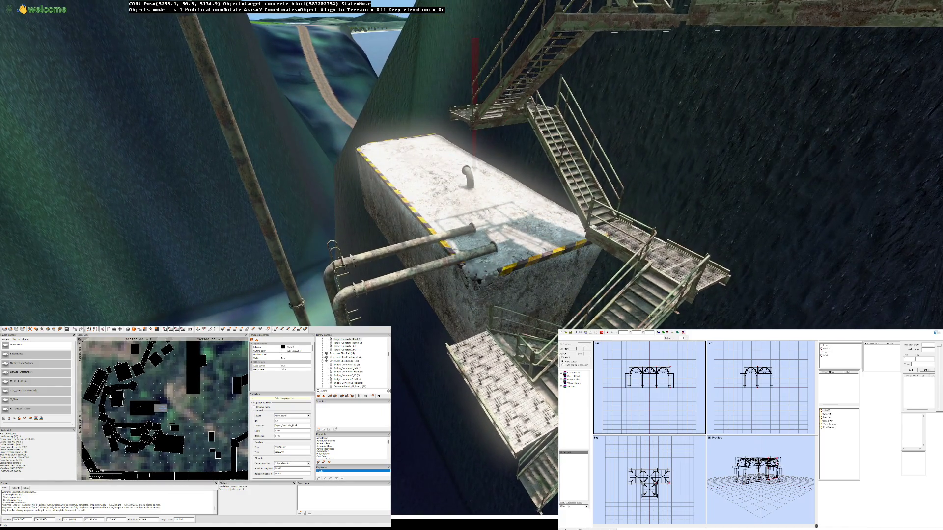
key("a")
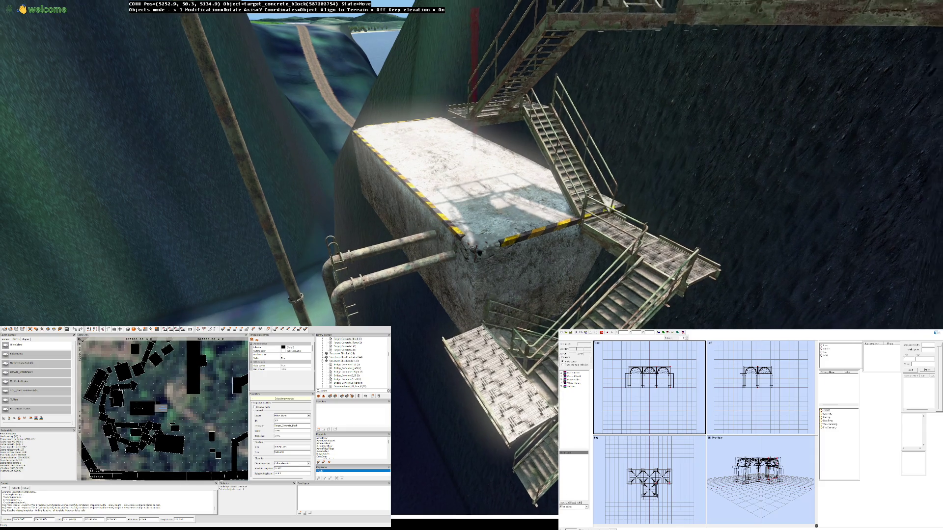
key("a")
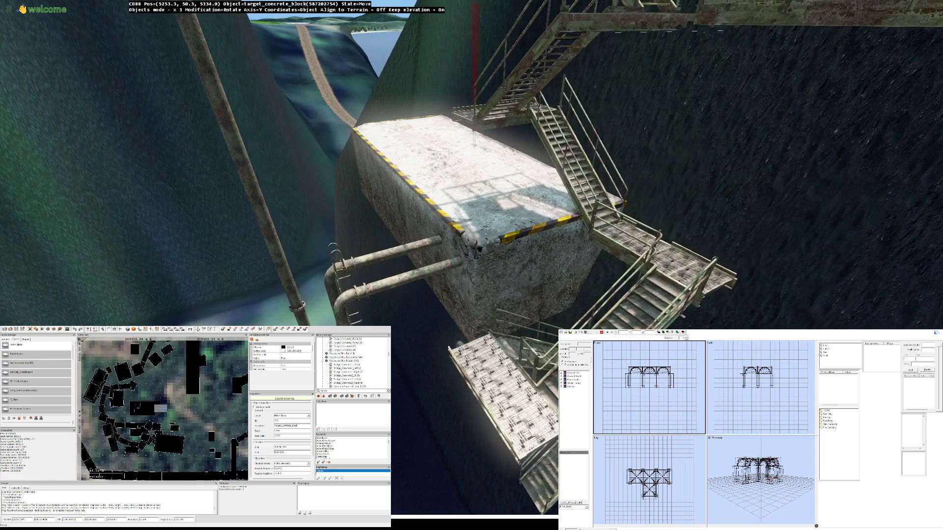
left_click_drag(491, 196, 506, 197)
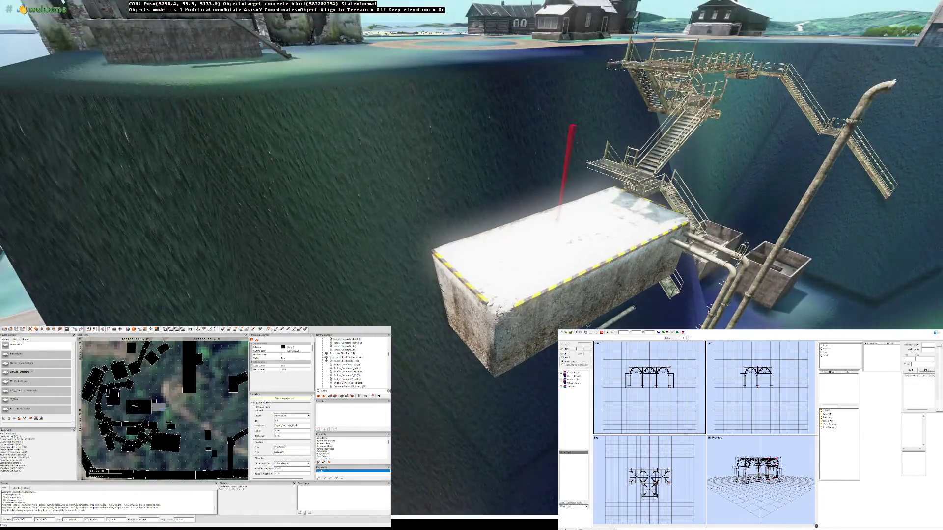
key("ctrl+v")
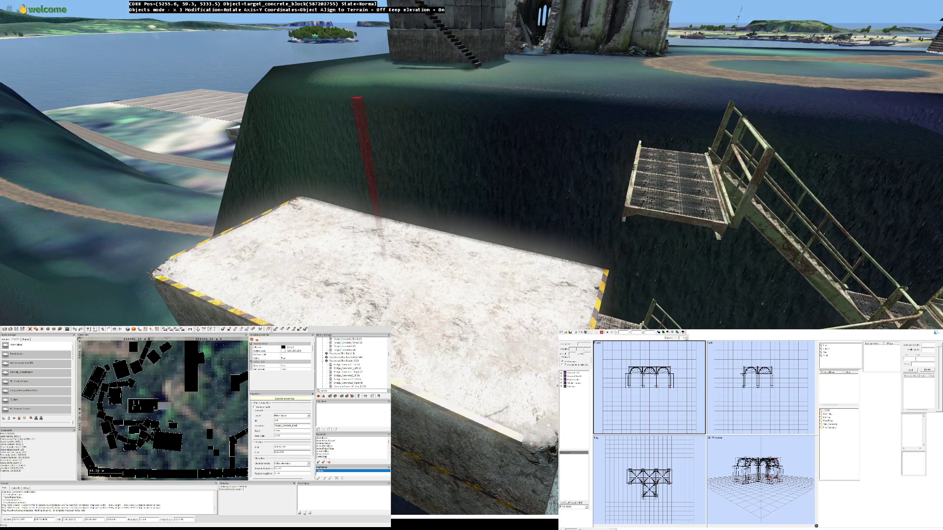
Step: Rotate the copied concrete block and lower it beneath the pipe ends and ladder
left_click_drag(377, 216, 377, 216)
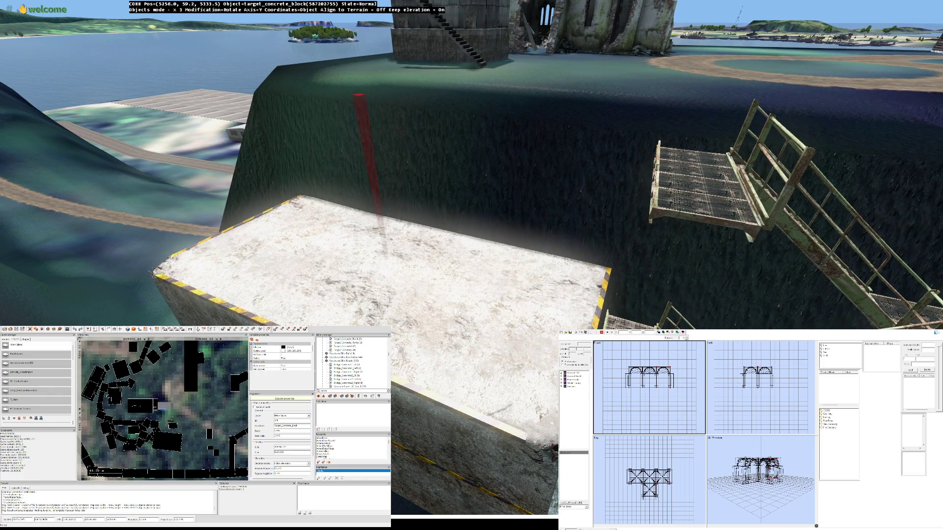
left_click_drag(377, 216, 377, 216)
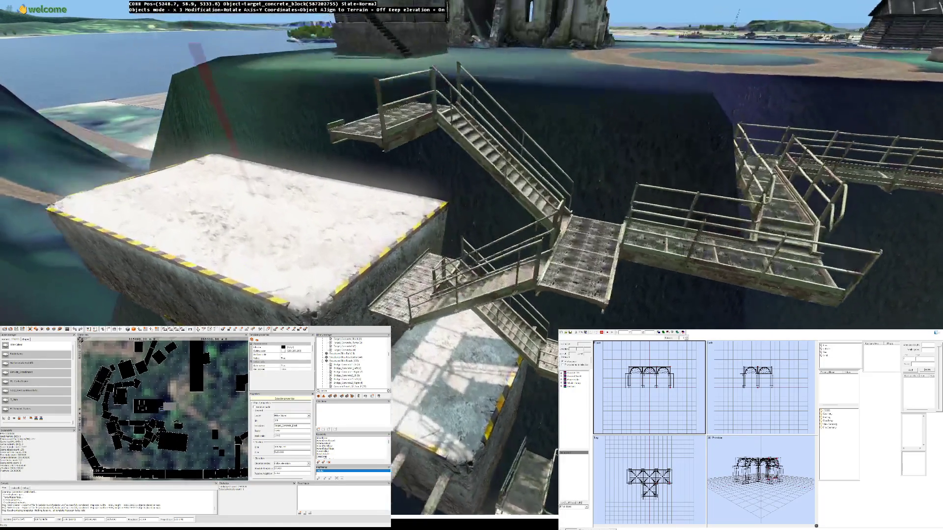
key("s")
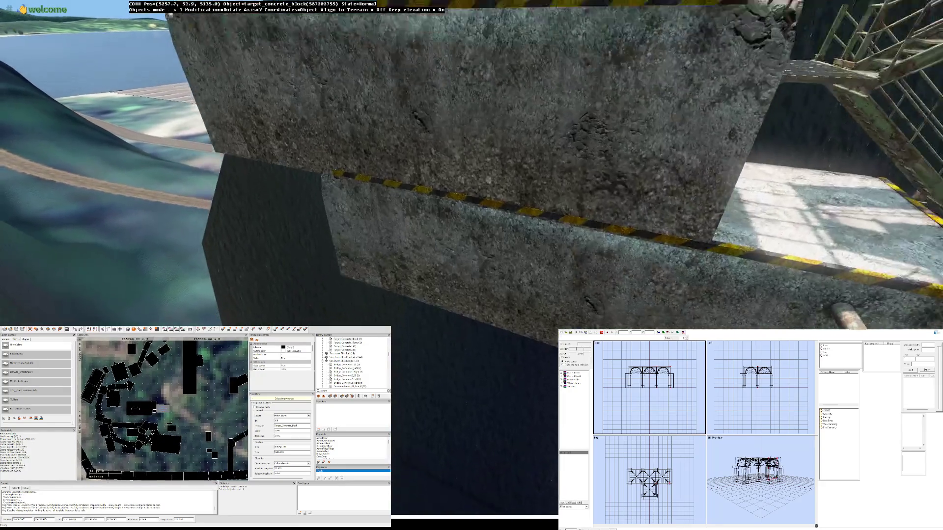
key("w")
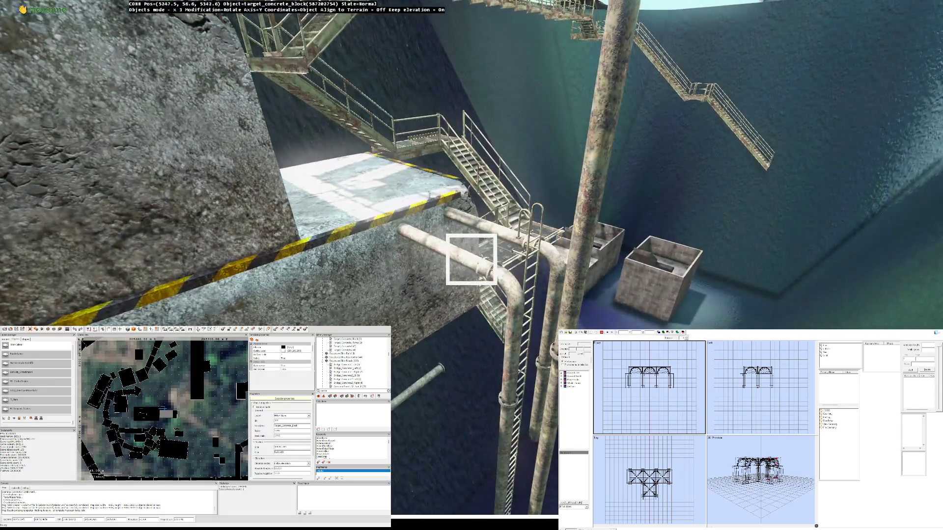
left_click_drag(471, 259, 470, 259)
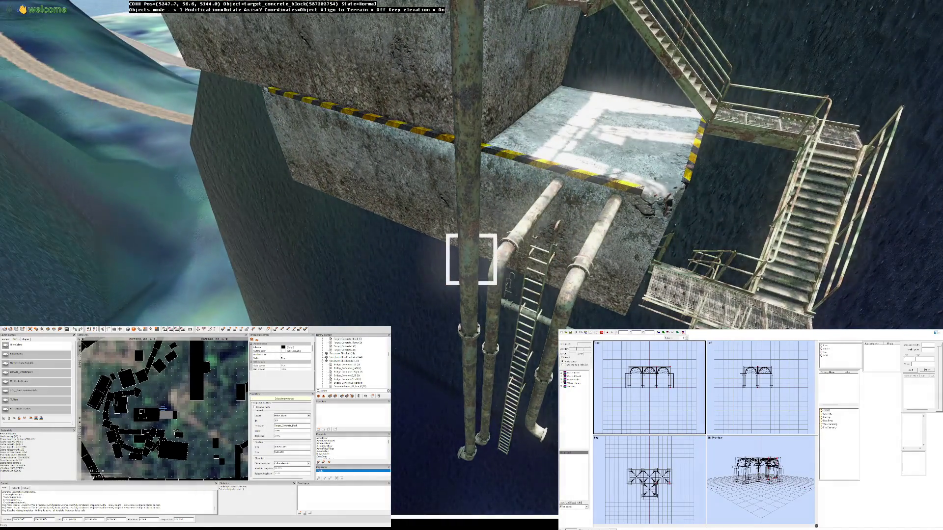
left_click_drag(471, 259, 470, 259)
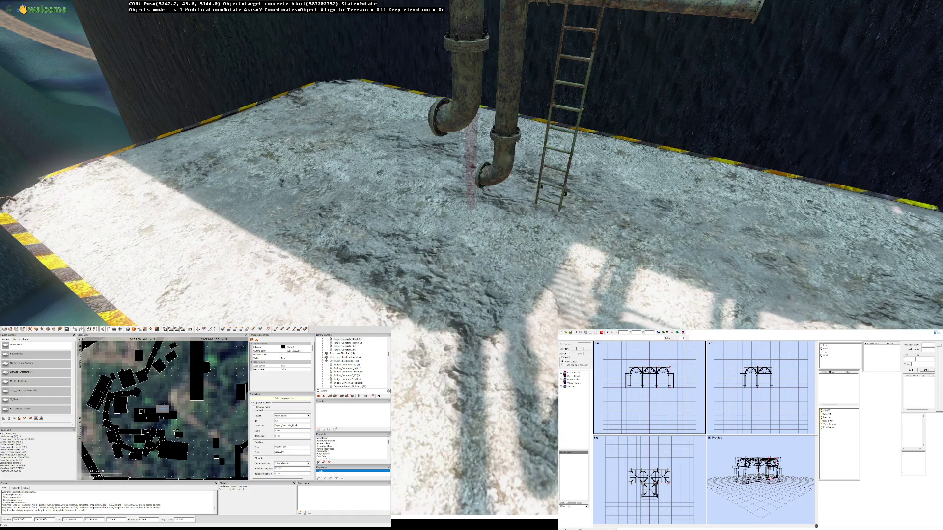
Step: Orbit around the pipe platform to inspect the concrete blocks, pipes and ladder
key("Down")
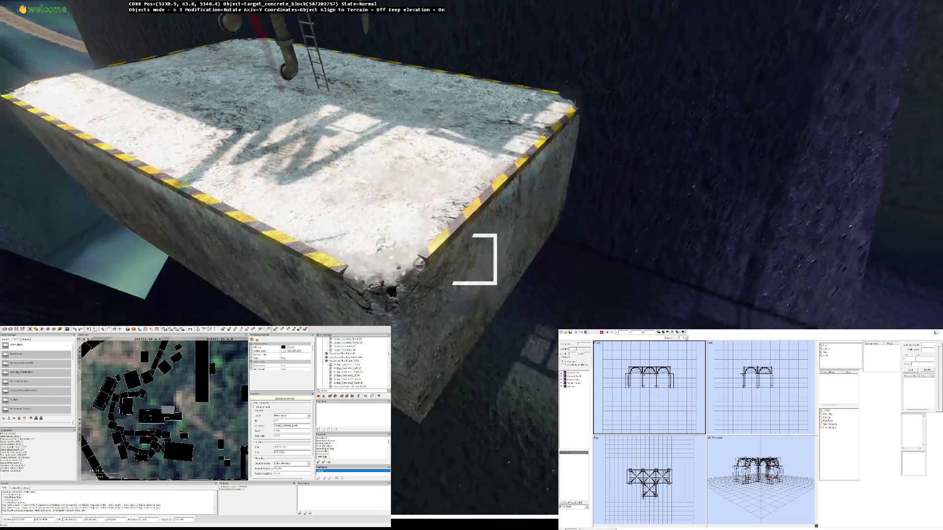
key("Up")
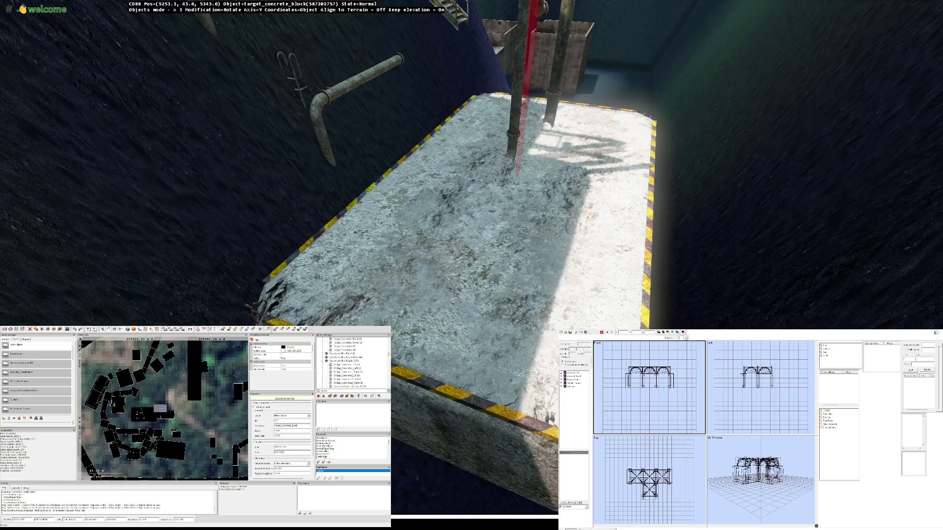
key("Left")
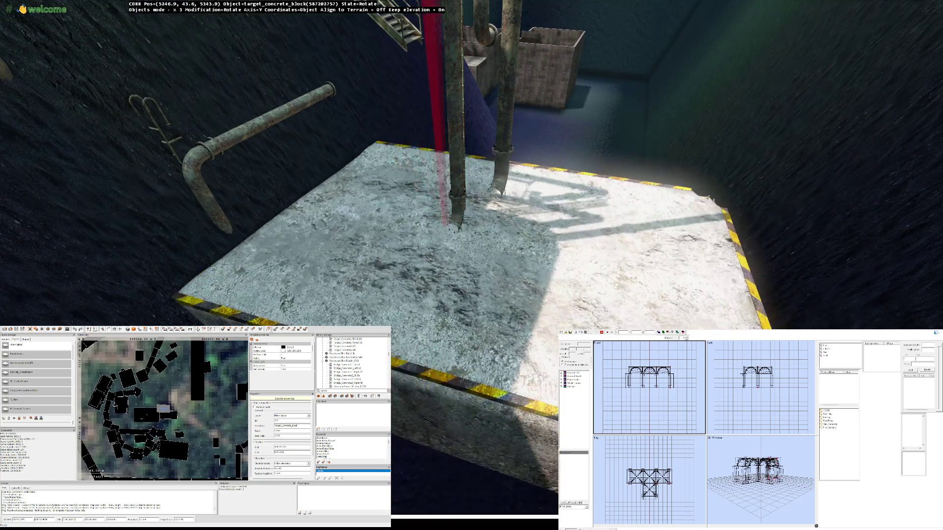
key("Down")
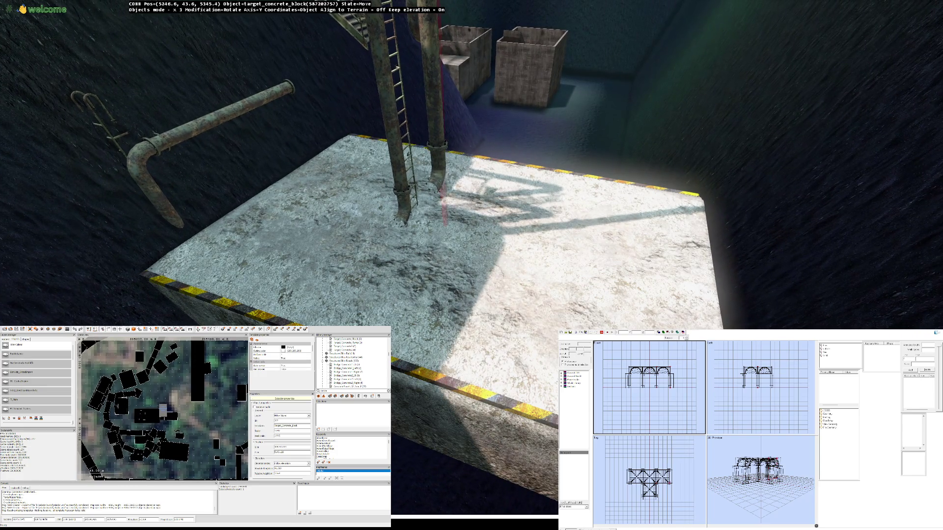
key("Left")
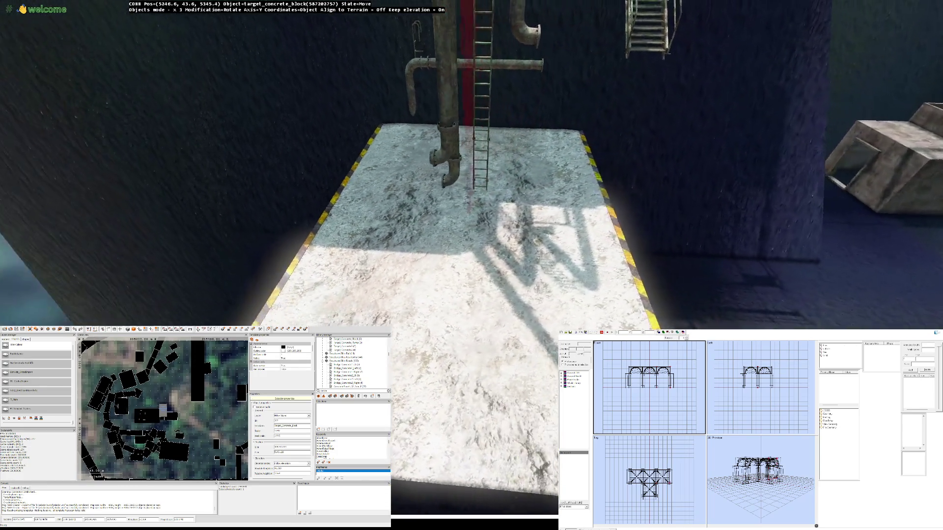
key("Left")
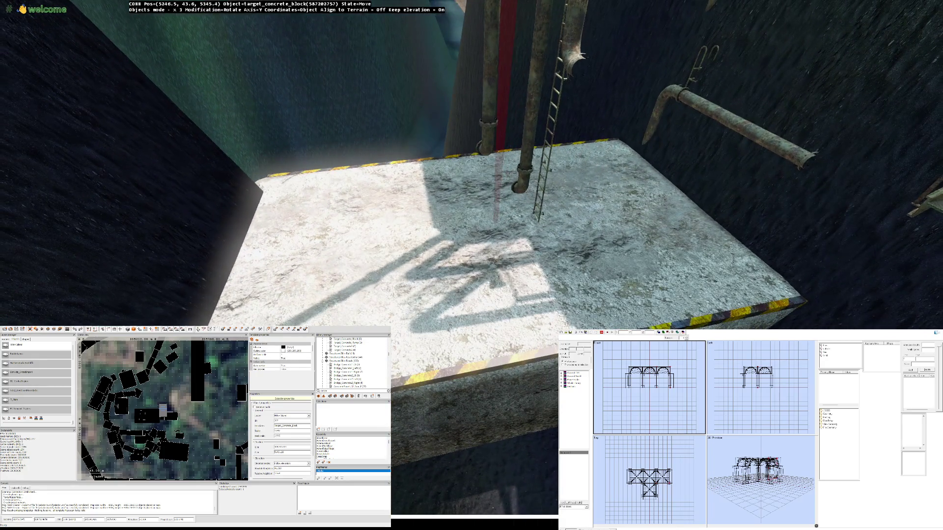
key("Left")
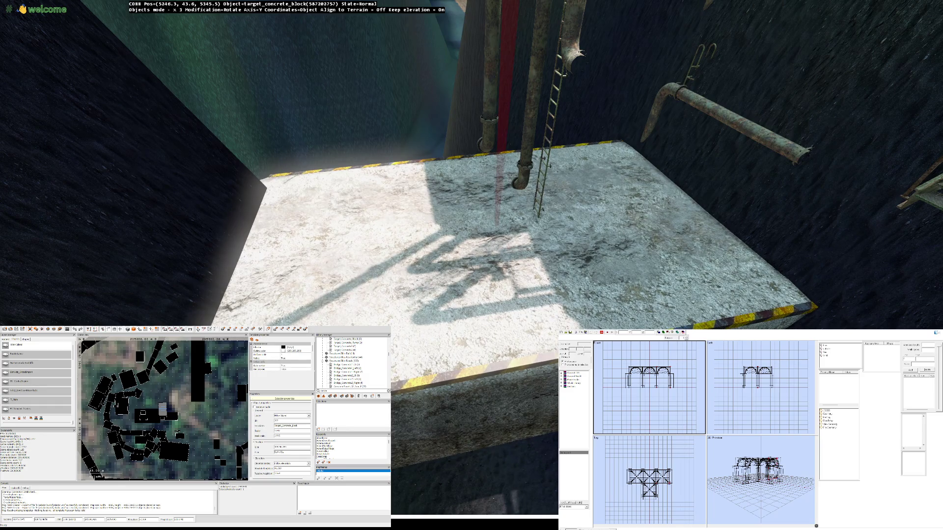
key("Right")
key("Up")
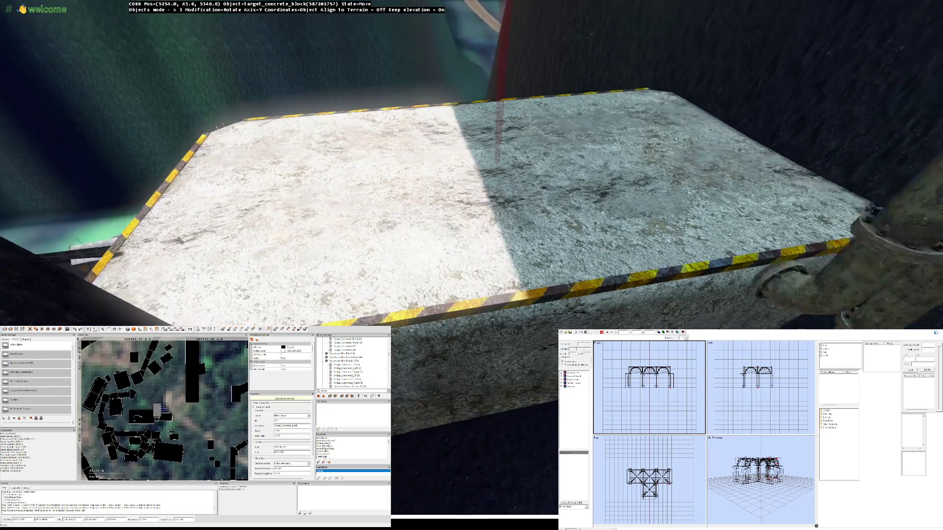
key("Down")
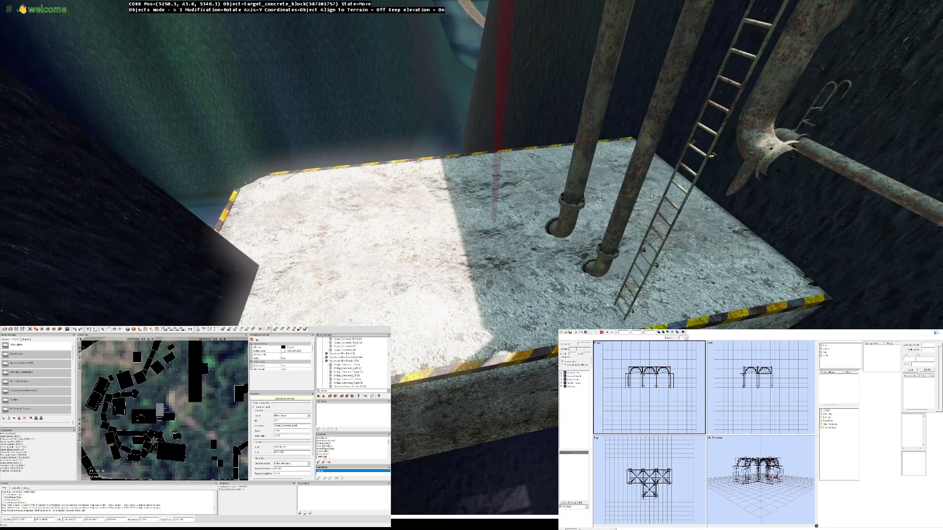
key("Right")
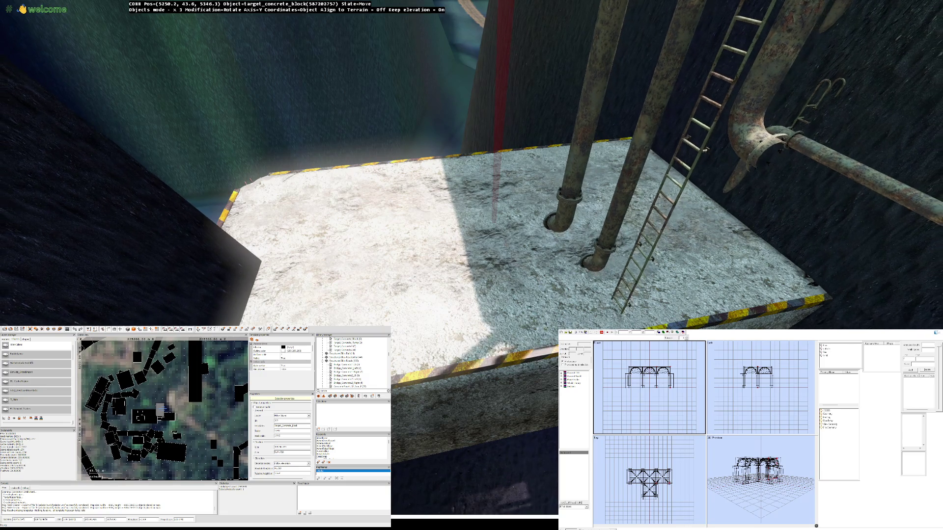
key("Right")
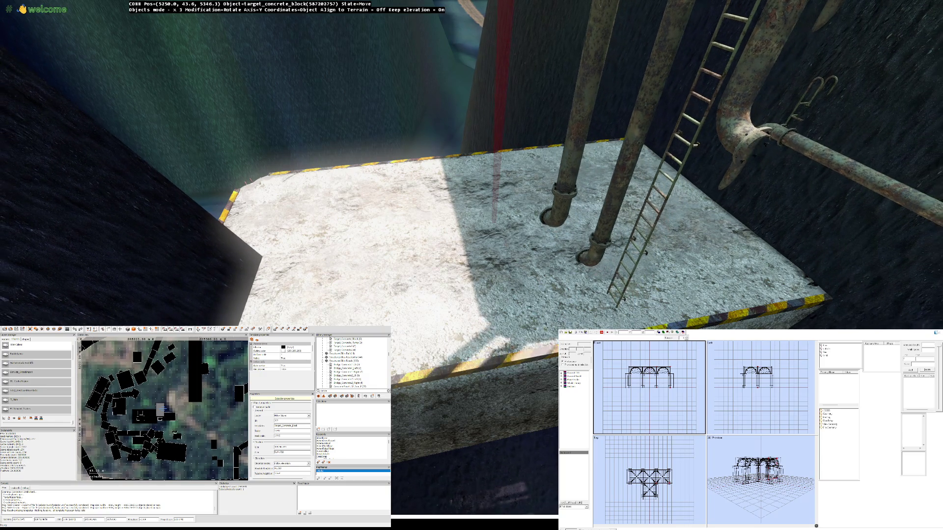
Step: Shift the block's footprint on the map and rotate it to a new angle under the pipes
left_click_drag(165, 409, 164, 407)
key("Down")
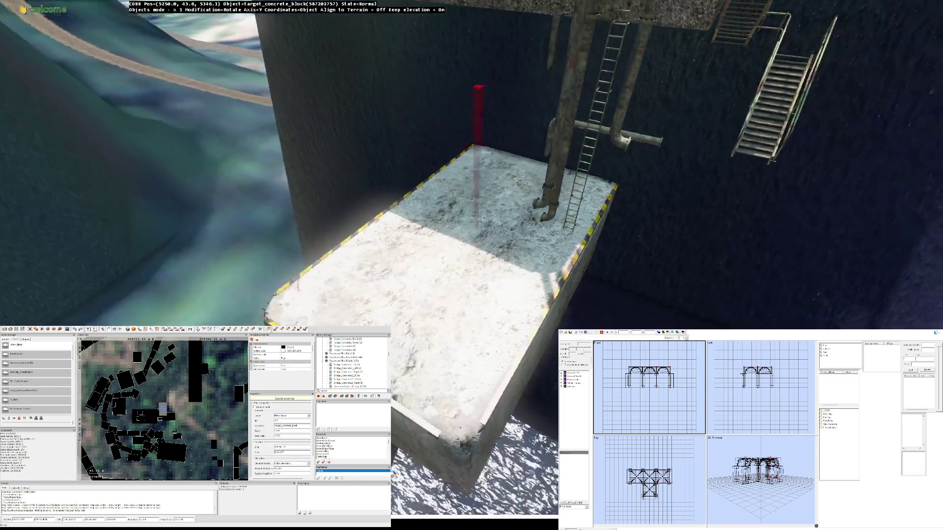
key("Left")
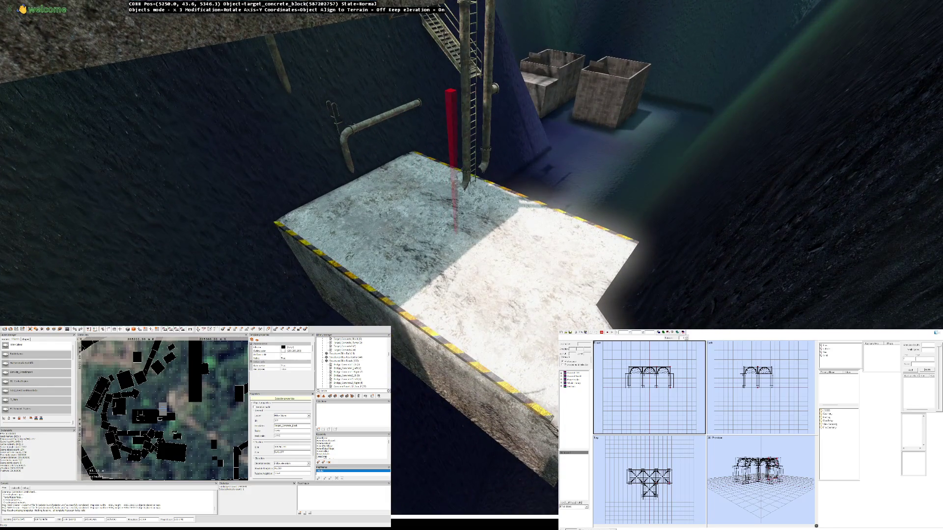
key("Left")
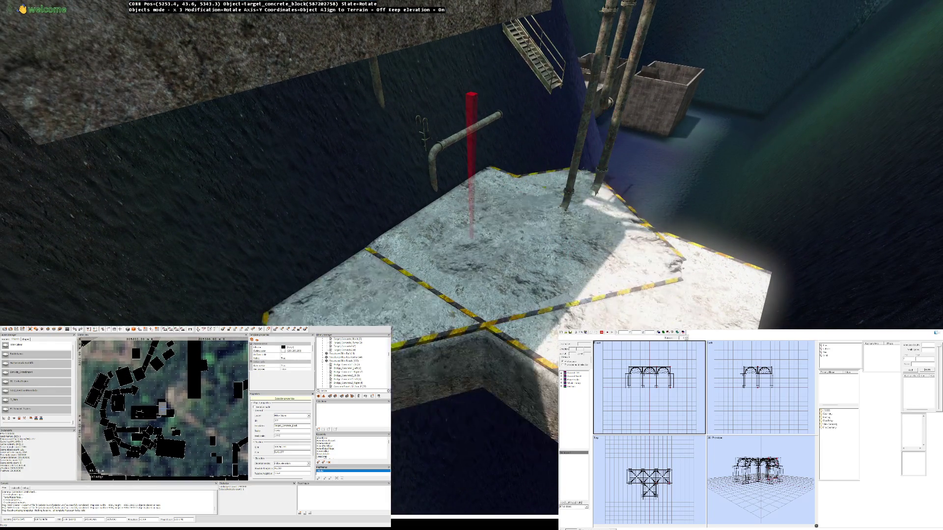
key("Left")
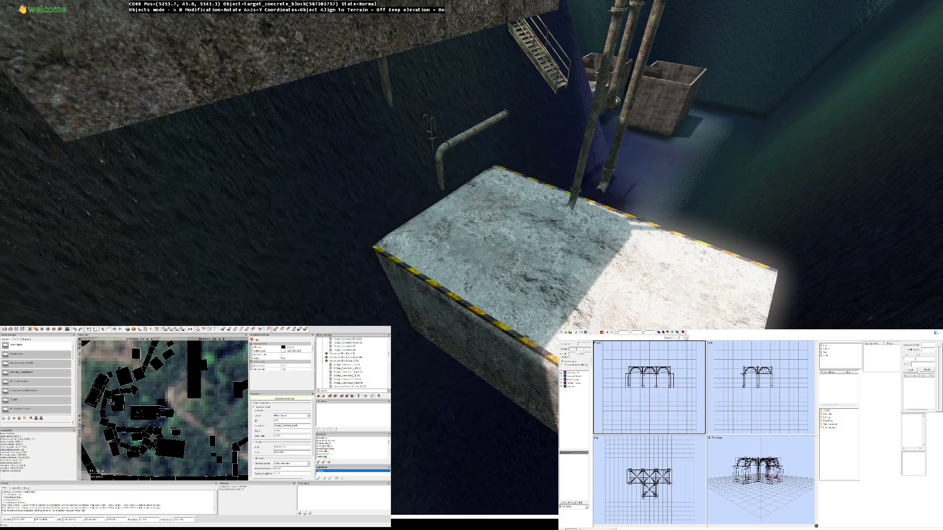
Step: Turn the concrete block and set it on the landing under the pipes against the pit wall
left_click_drag(472, 220, 486, 221)
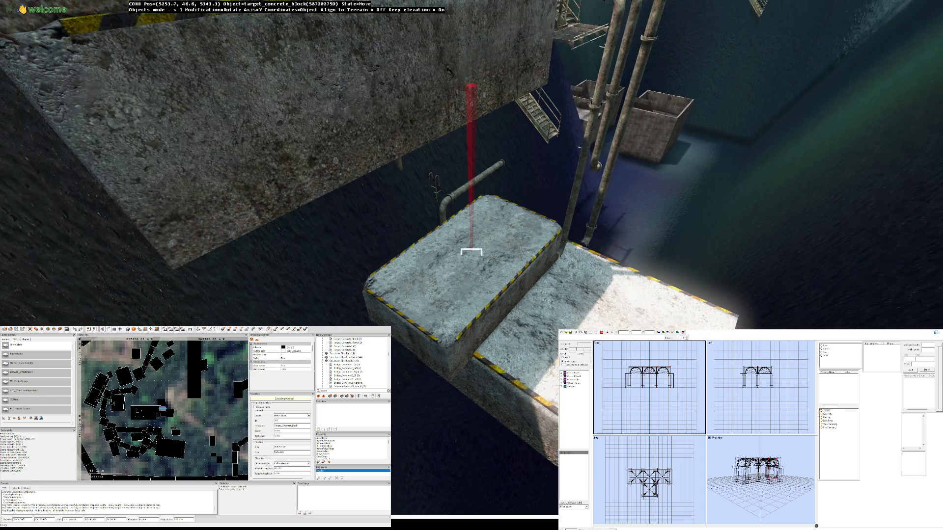
mouse_move(472, 253)
left_mouse_down()
mouse_move(498, 253)
mouse_move(476, 253)
left_mouse_up()
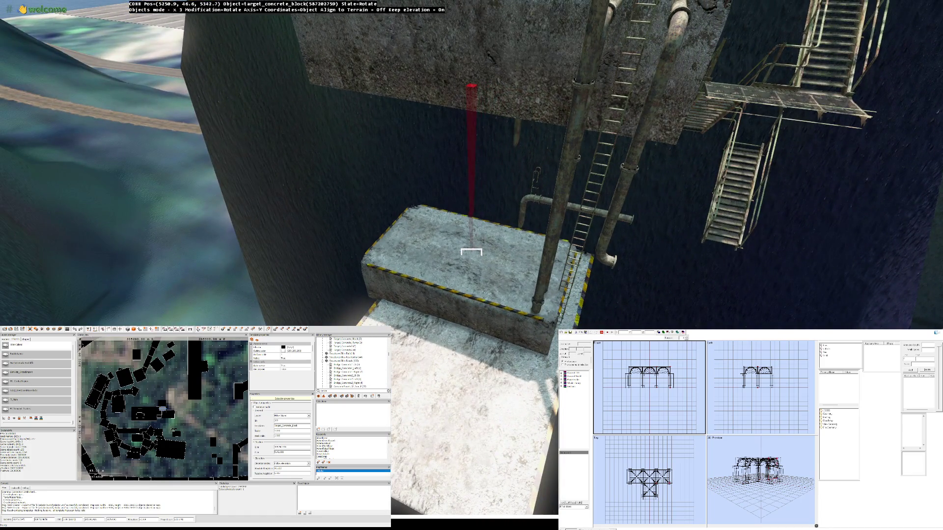
mouse_move(472, 253)
left_mouse_down()
mouse_move(491, 253)
mouse_move(471, 253)
left_mouse_up()
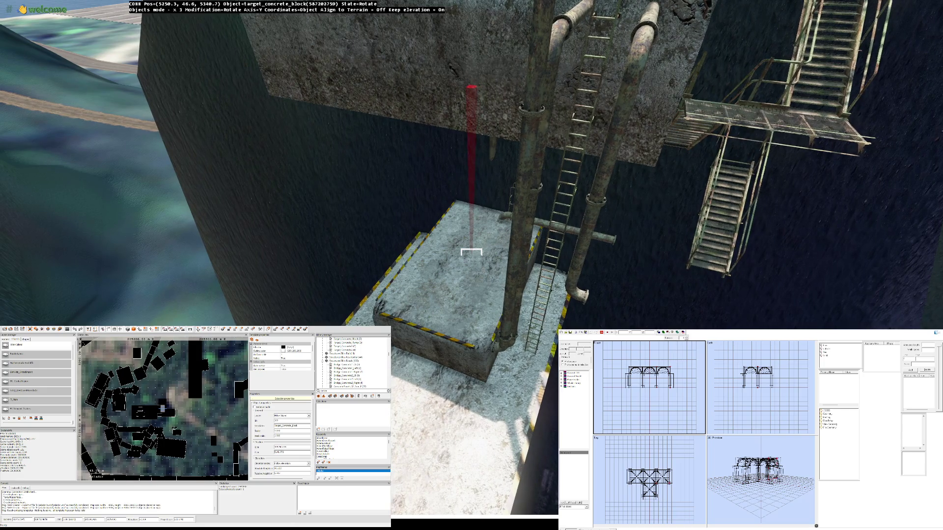
key("Up")
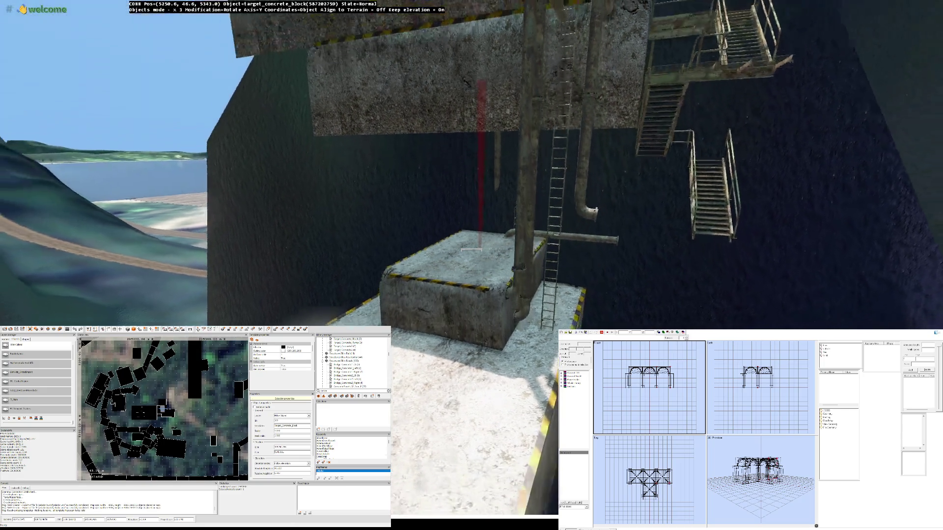
key("Up")
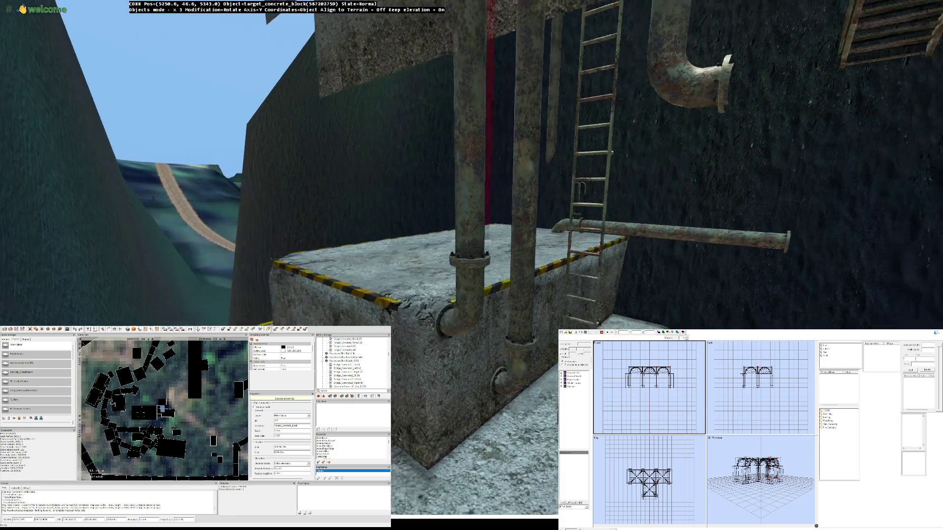
key("Up")
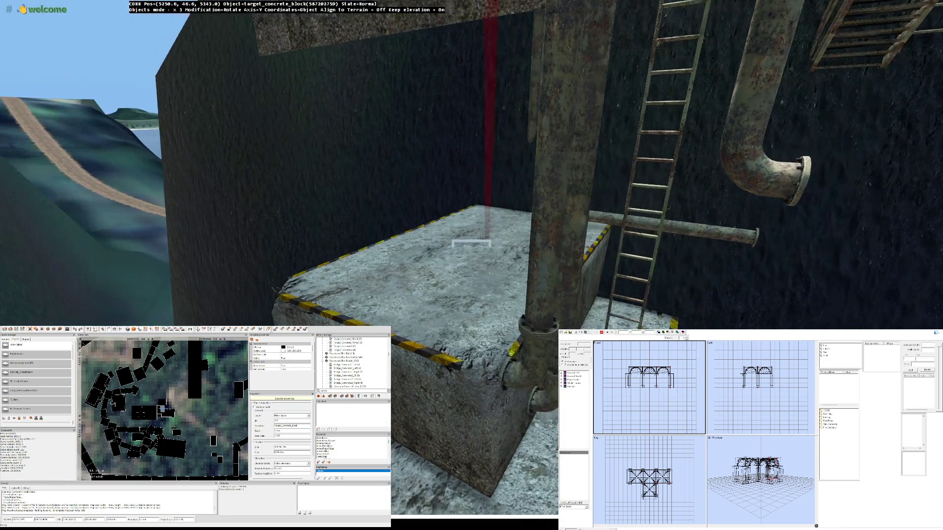
key("Up")
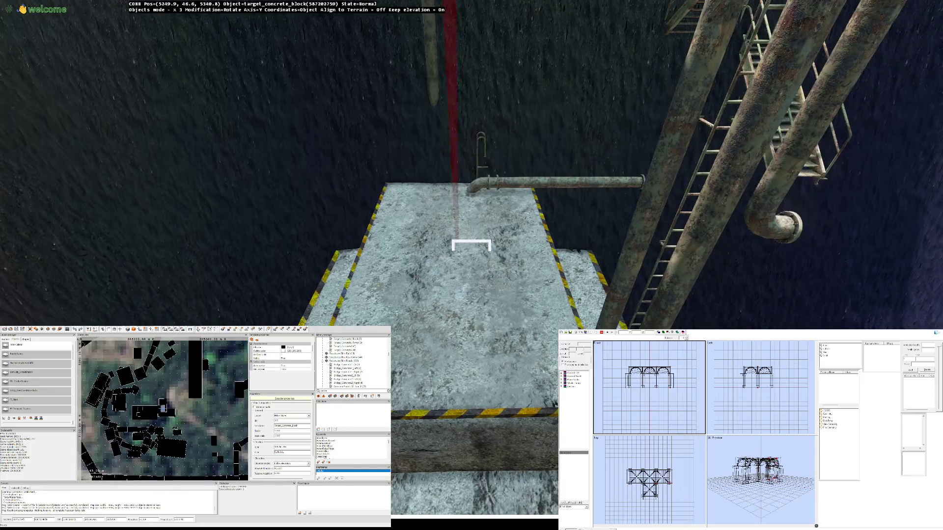
Step: View the placed block from above against the pipe and stairs
key("Down")
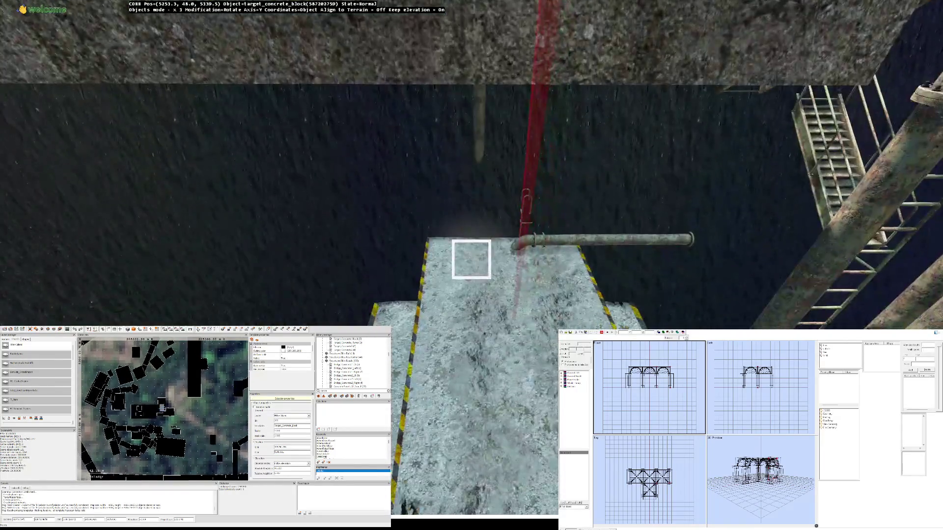
key("Left")
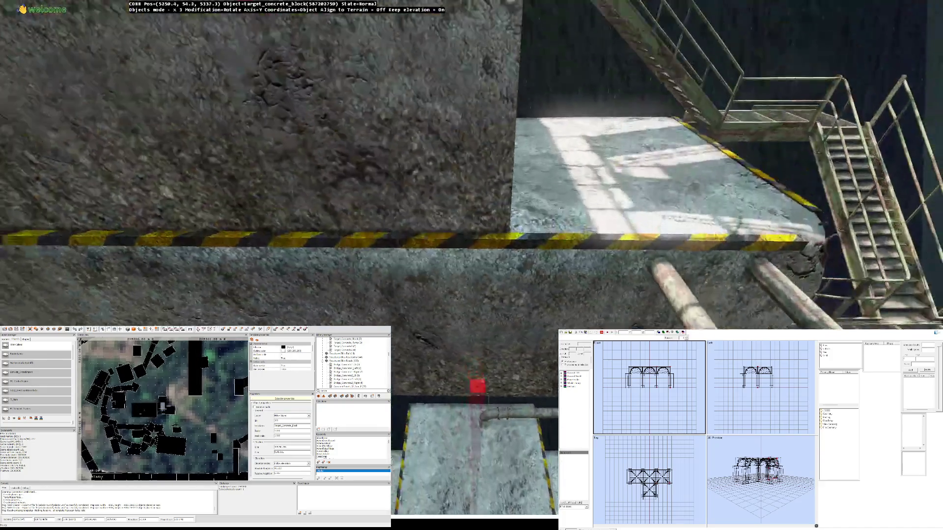
key("Down")
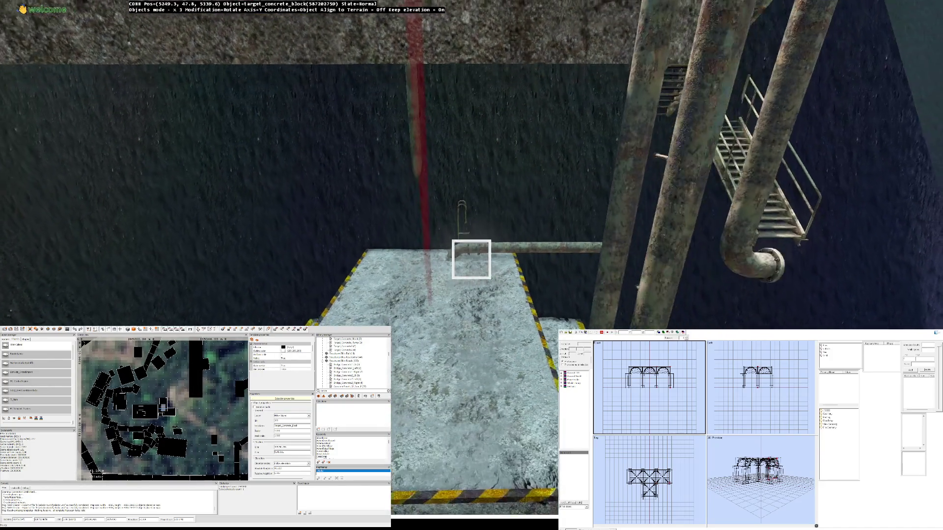
key("Down")
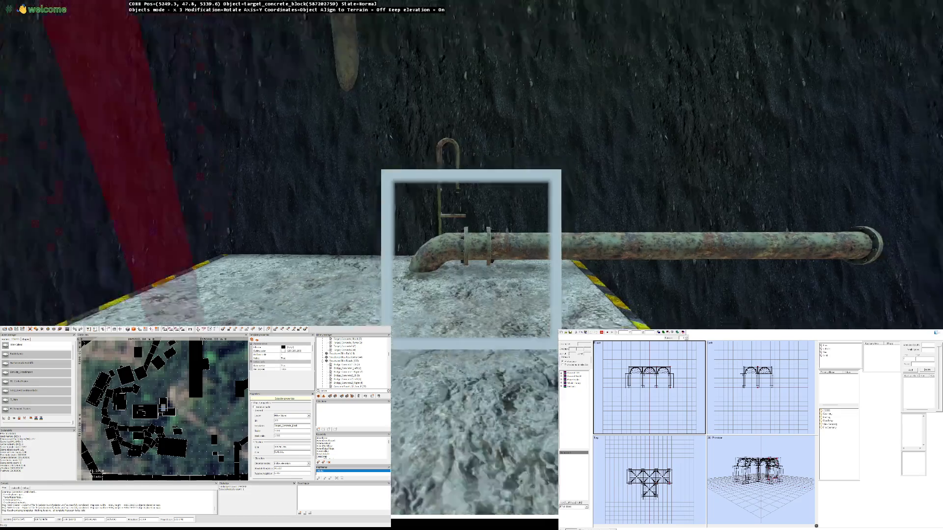
key("Left")
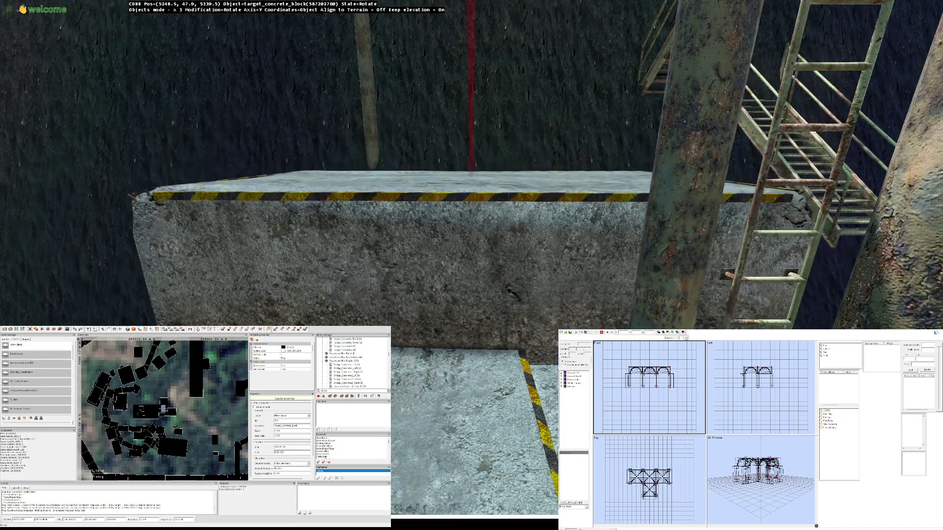
Step: Lift the second concrete block and pull it back away from the pit wall
key("Up")
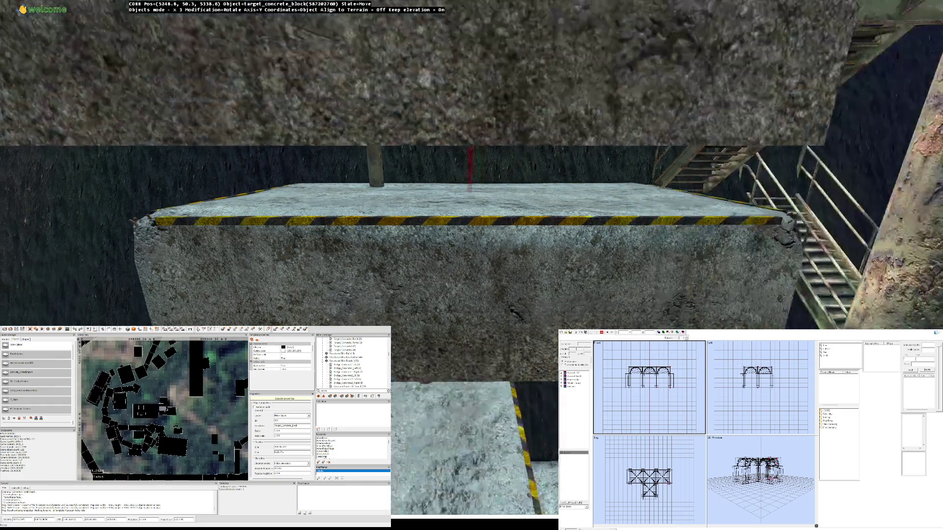
key("Down")
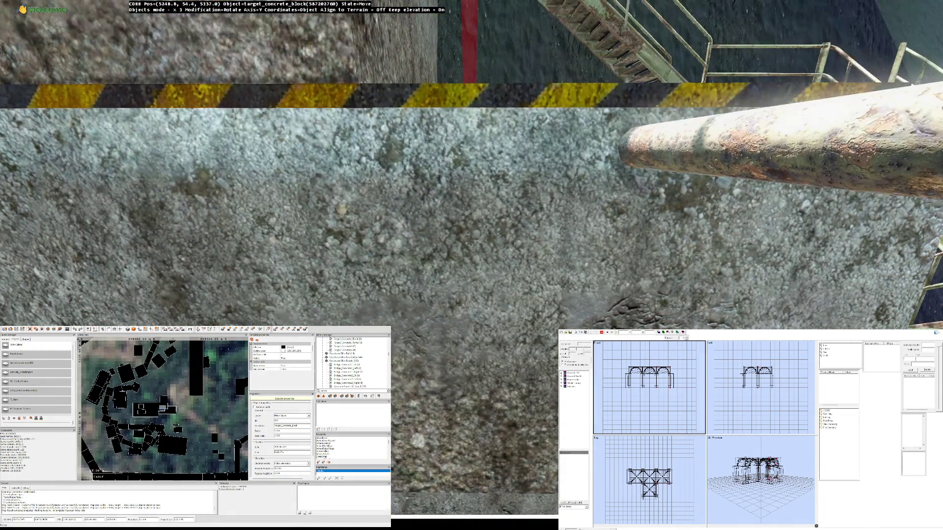
key("Down")
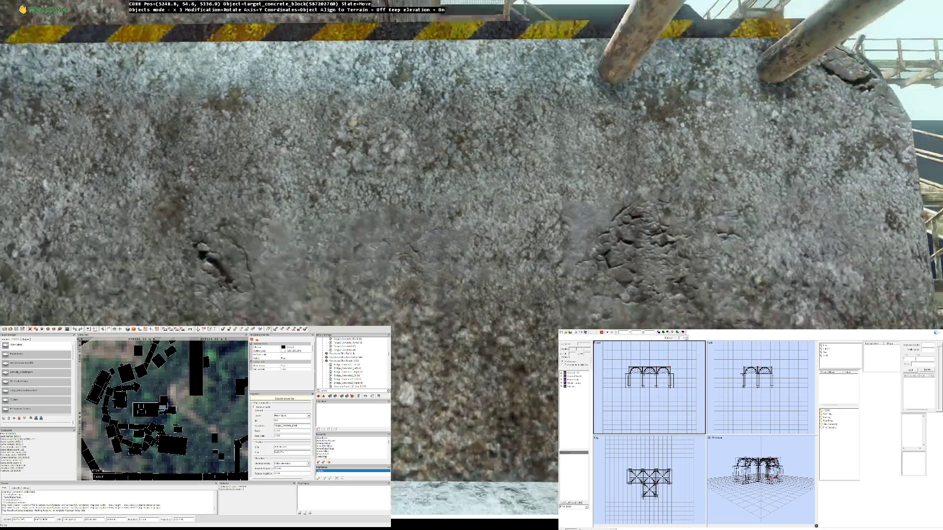
key("Down")
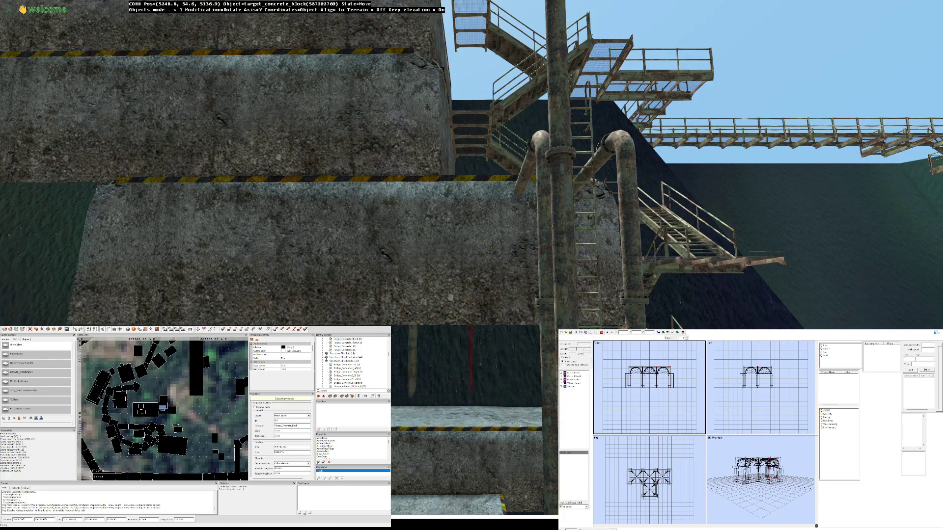
key("Down")
key("Down")
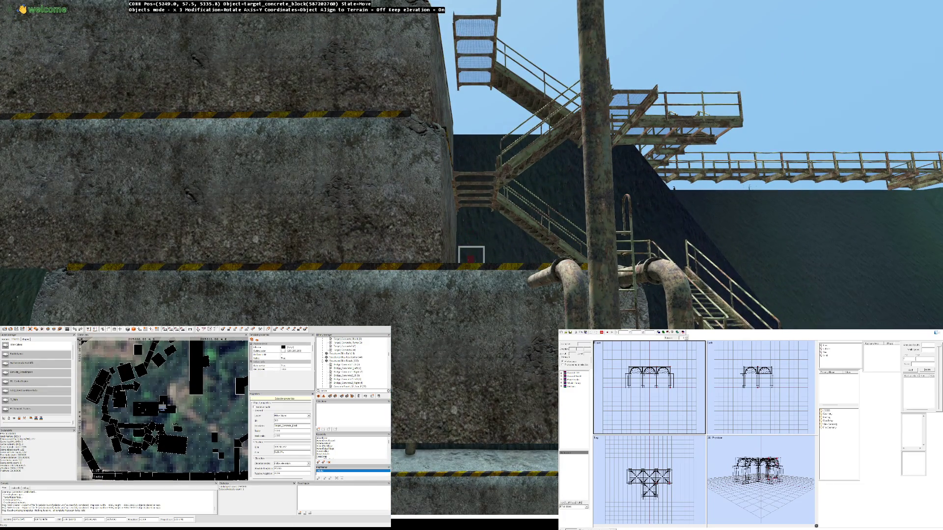
key("Down")
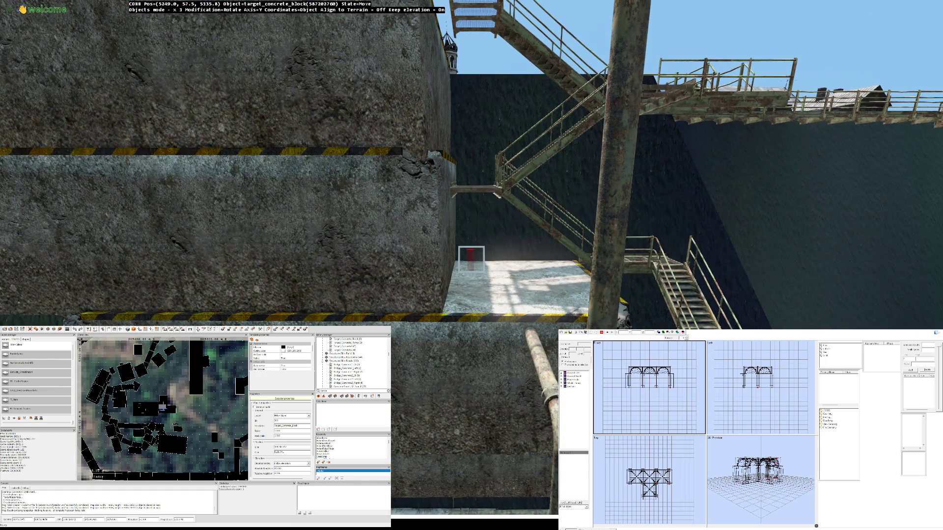
key("Down")
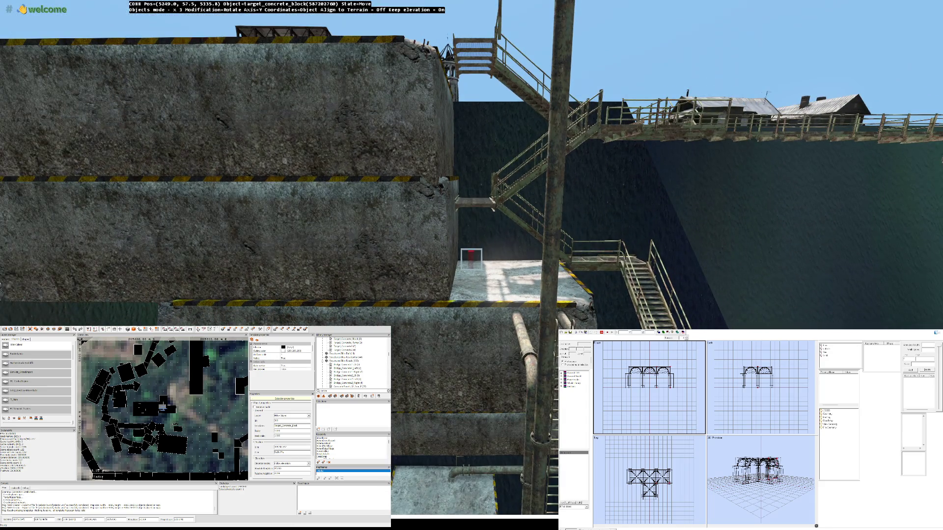
Step: Slide the block sideways into position behind the first block and drop it
key("Right")
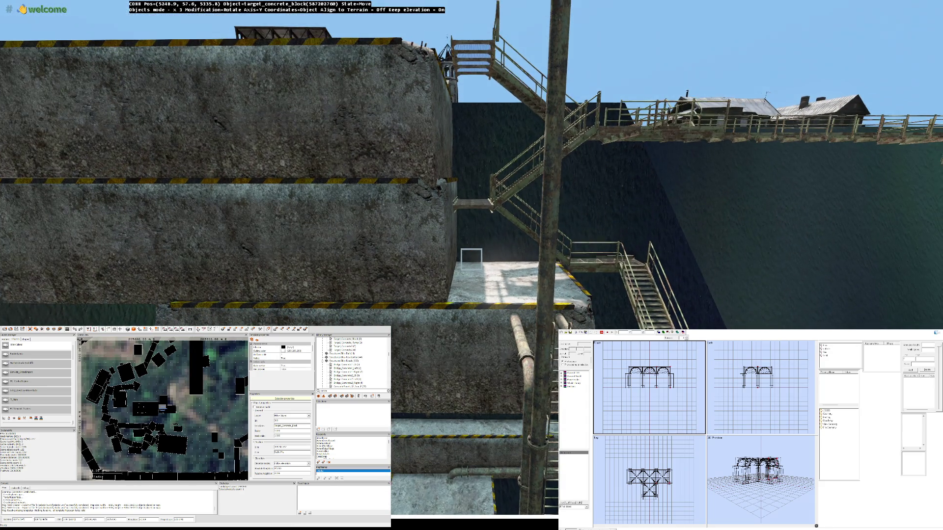
key("Right")
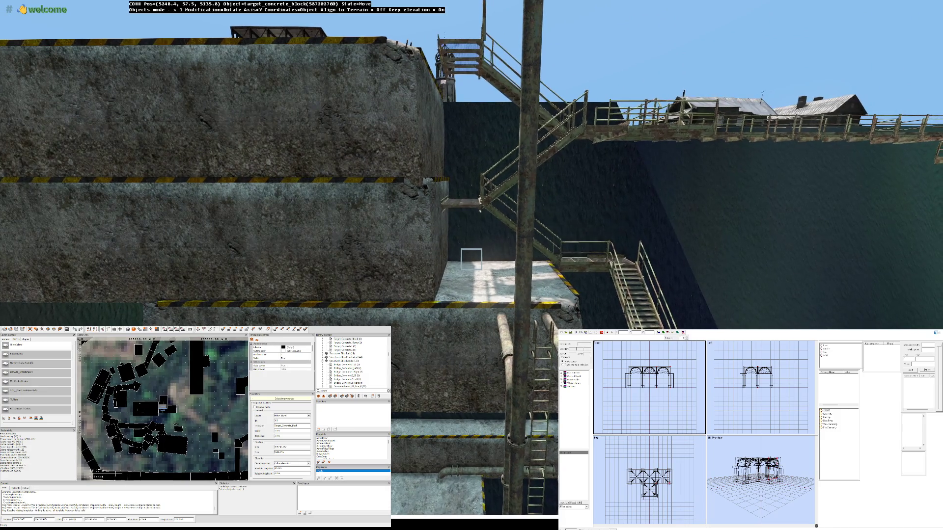
key("Right")
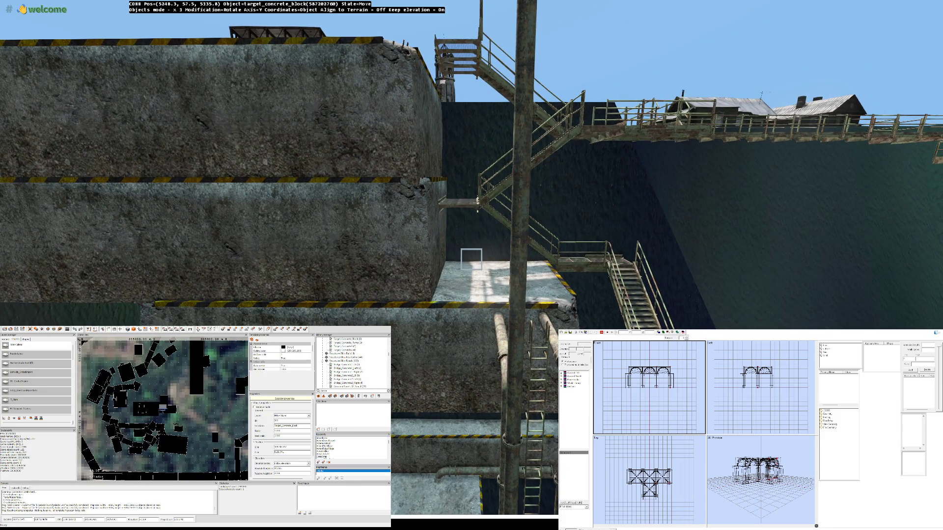
key("Left")
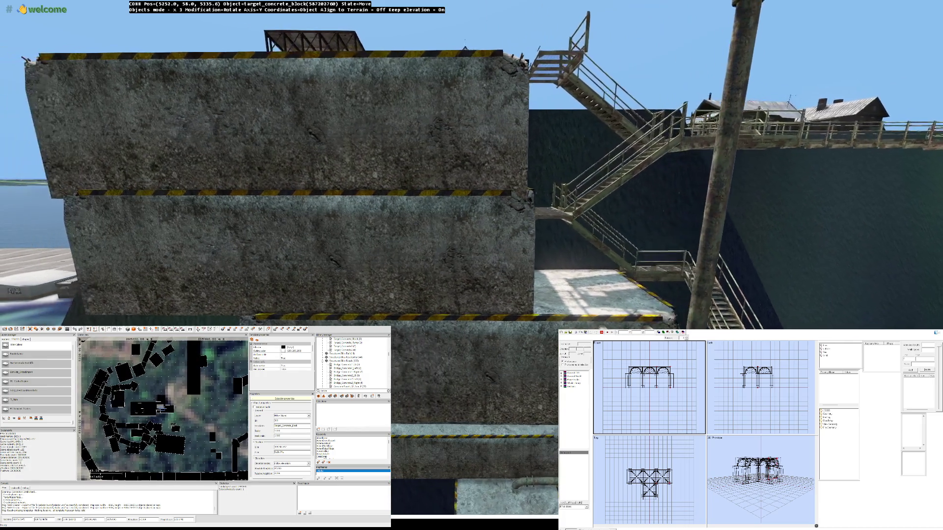
key("Left")
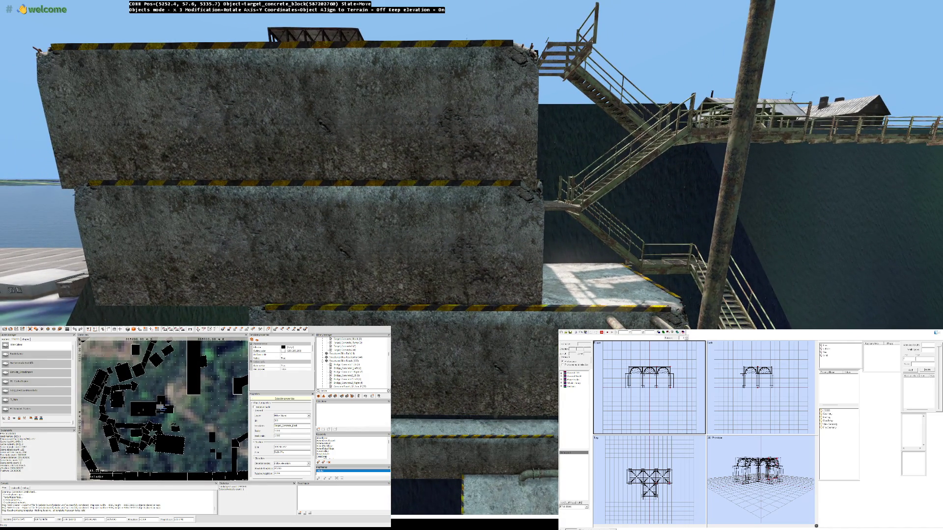
key("Down")
key("Left")
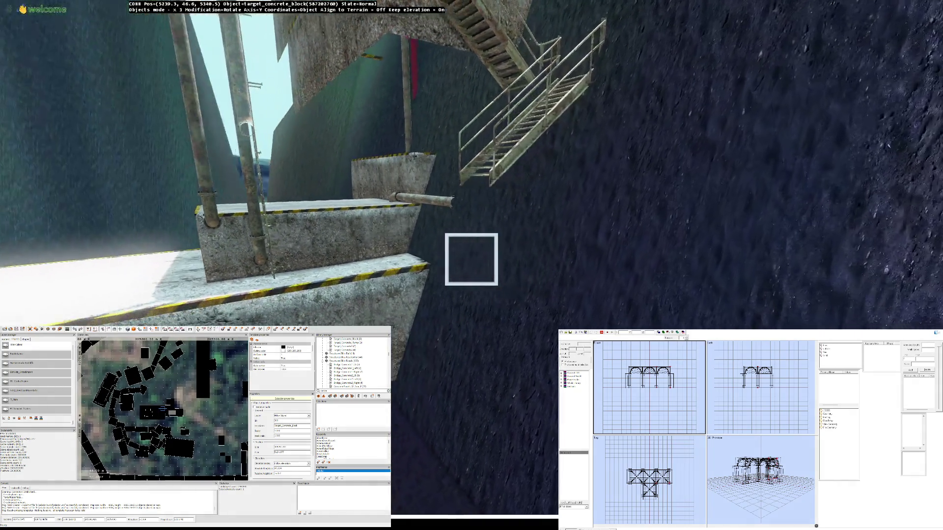
key("Left")
key("Up")
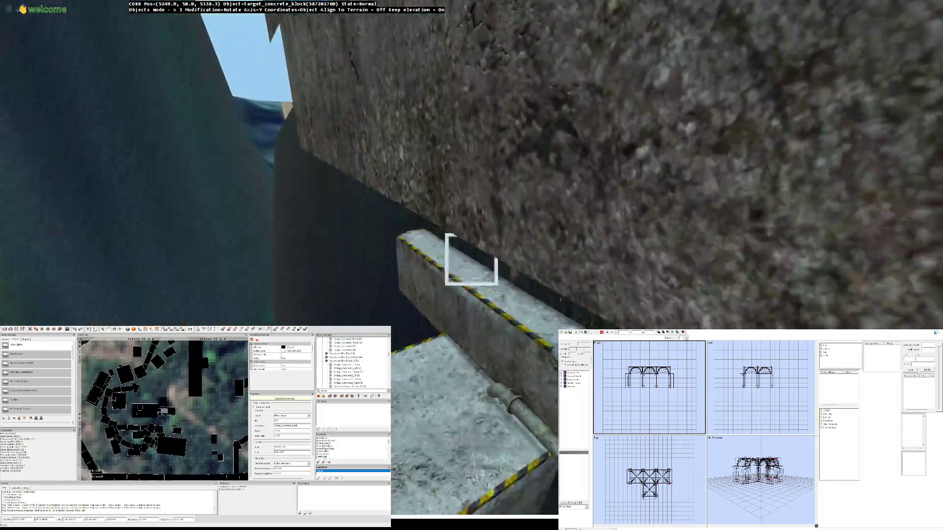
key("Up")
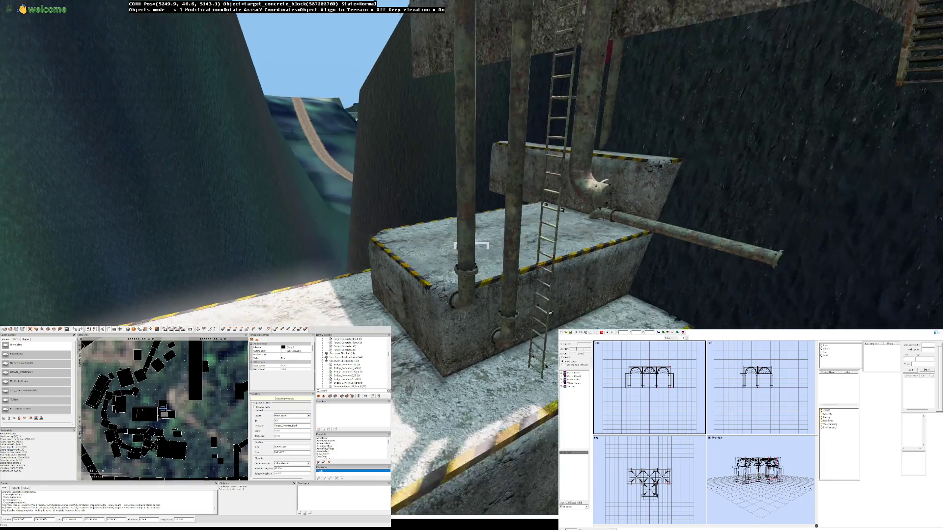
key("Left")
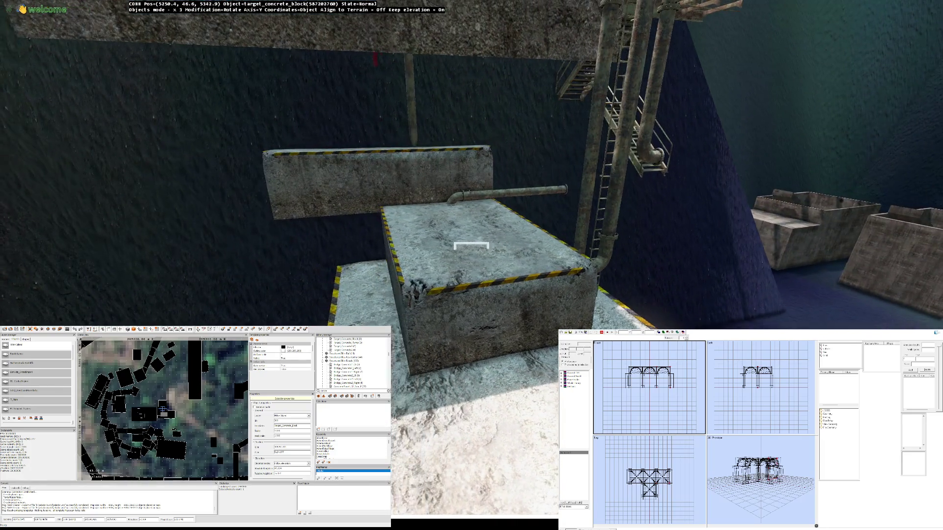
key("Right")
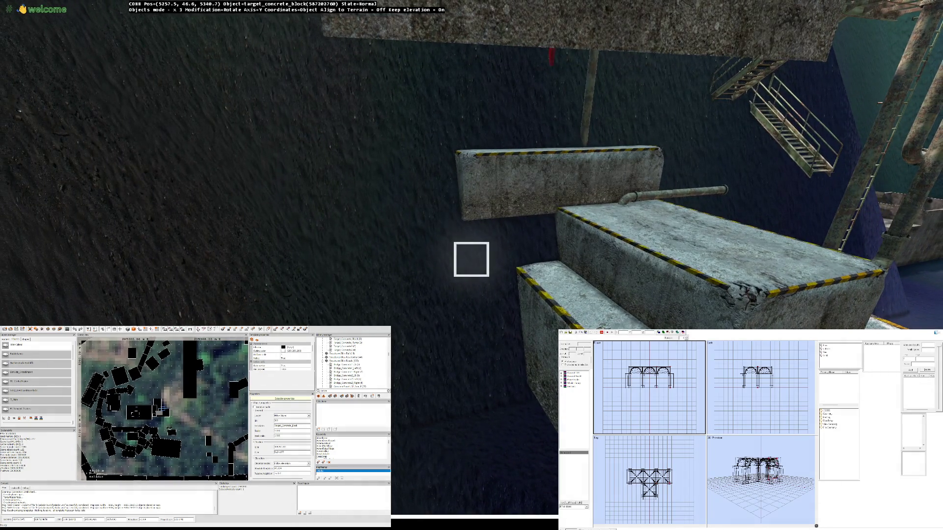
key("Right")
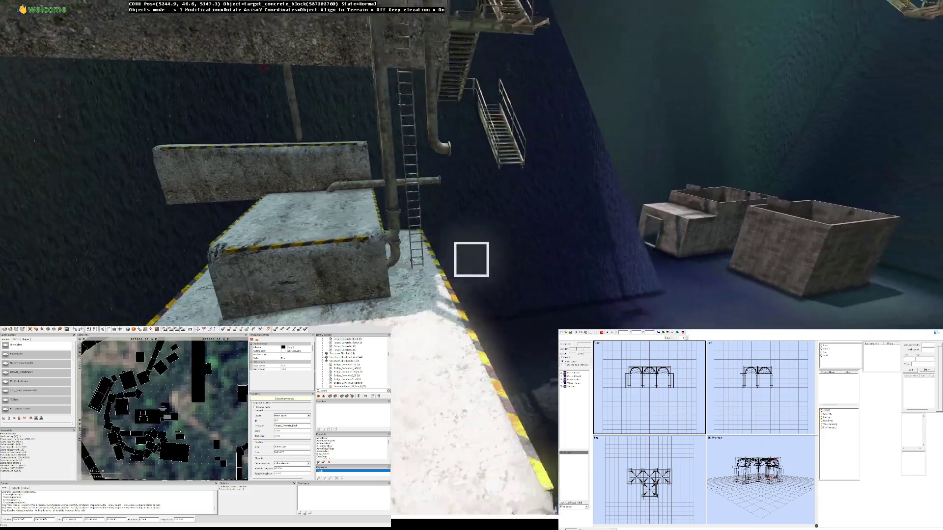
key("Left")
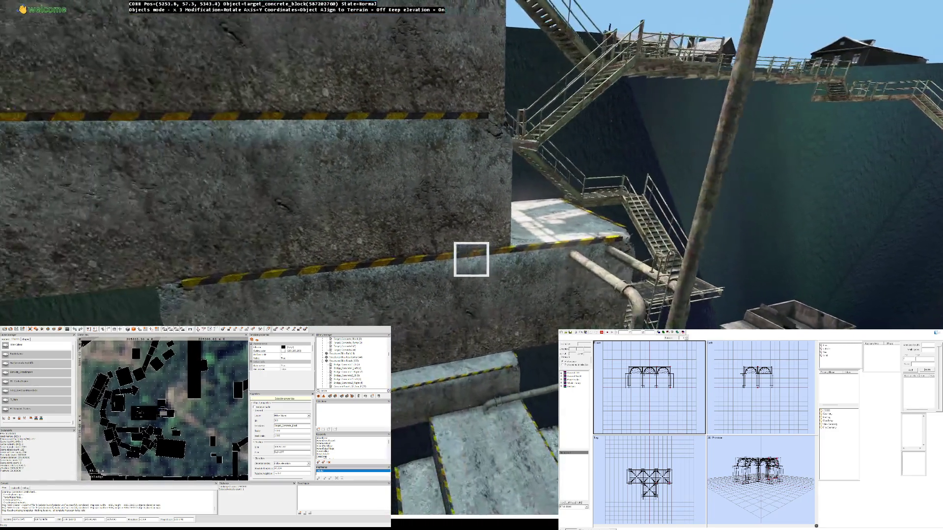
key("Right")
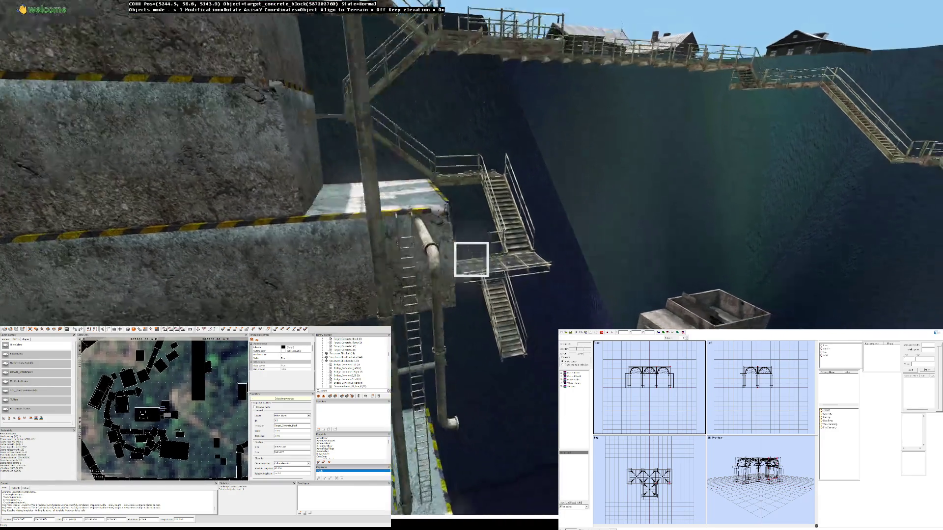
Step: Fly to the stairs and slide target_concrete_block under the lower stair flight's foot
key("Left")
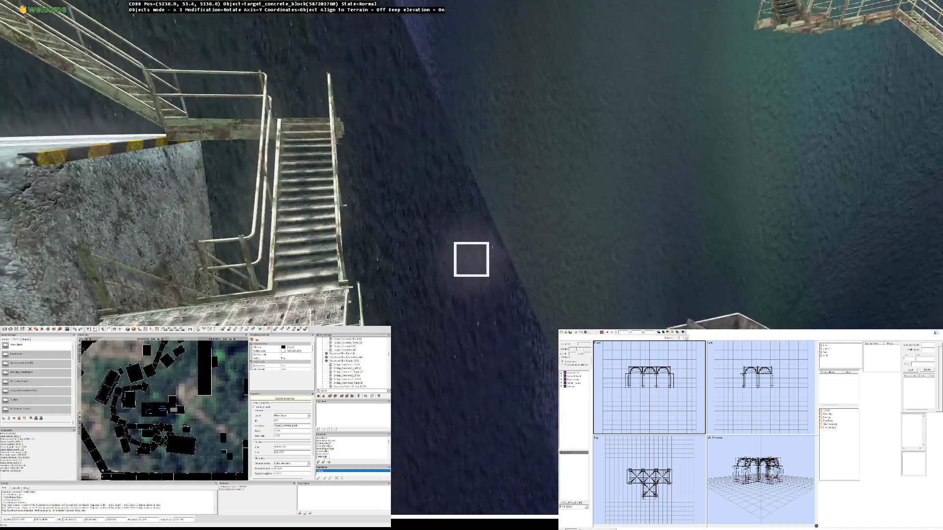
key("Right")
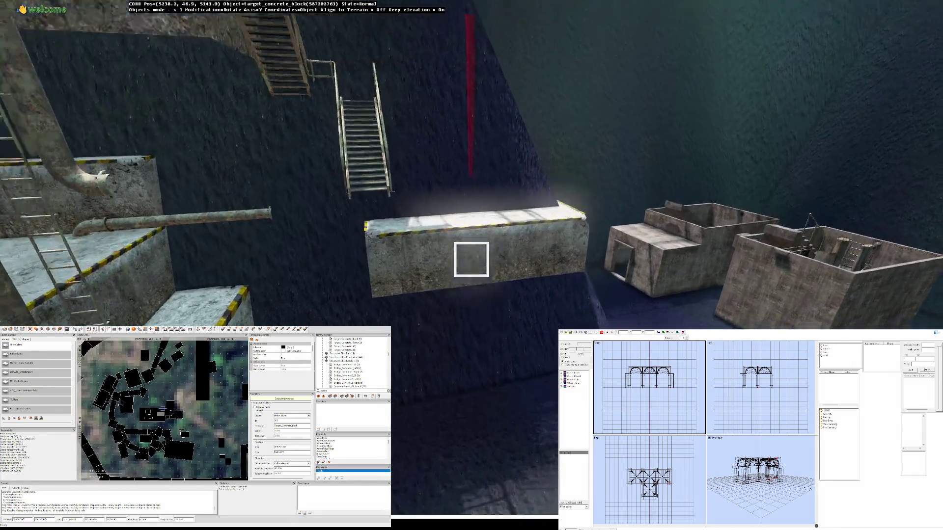
key("Left")
key("Right")
key("Left")
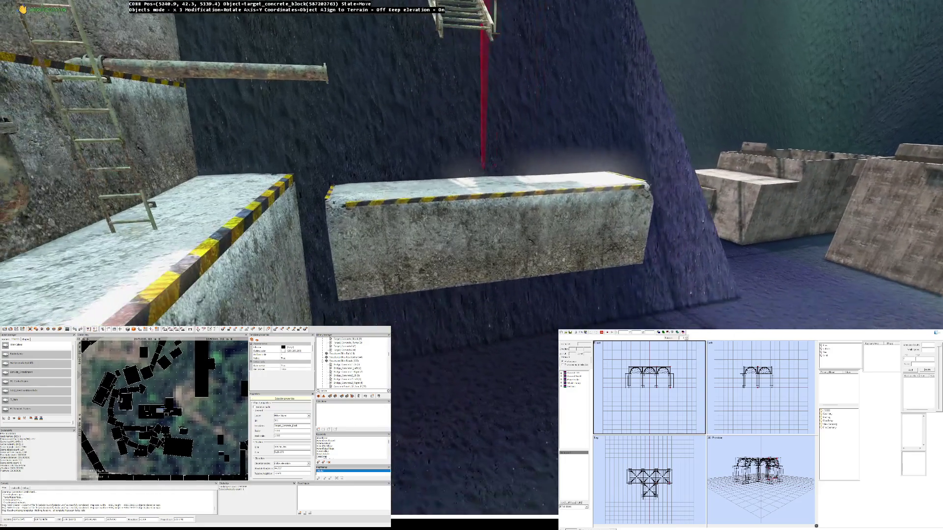
key("Left")
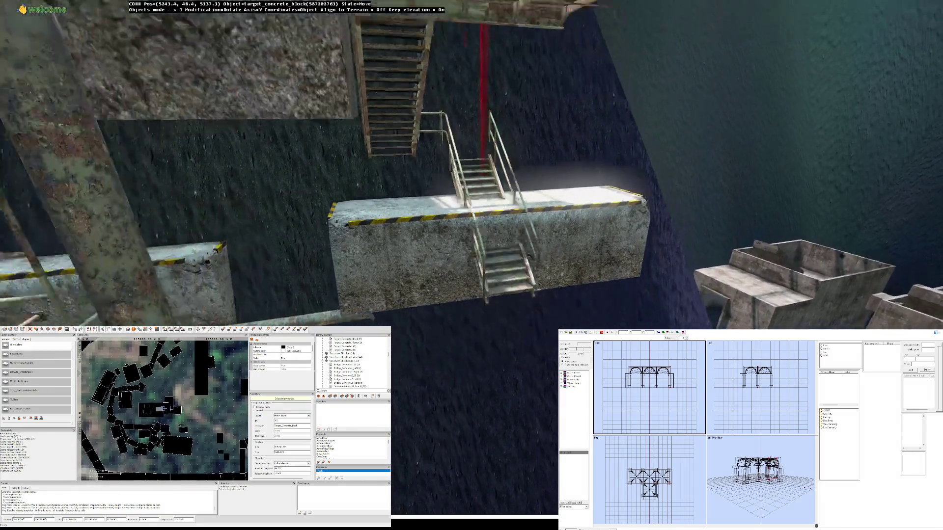
key("Left")
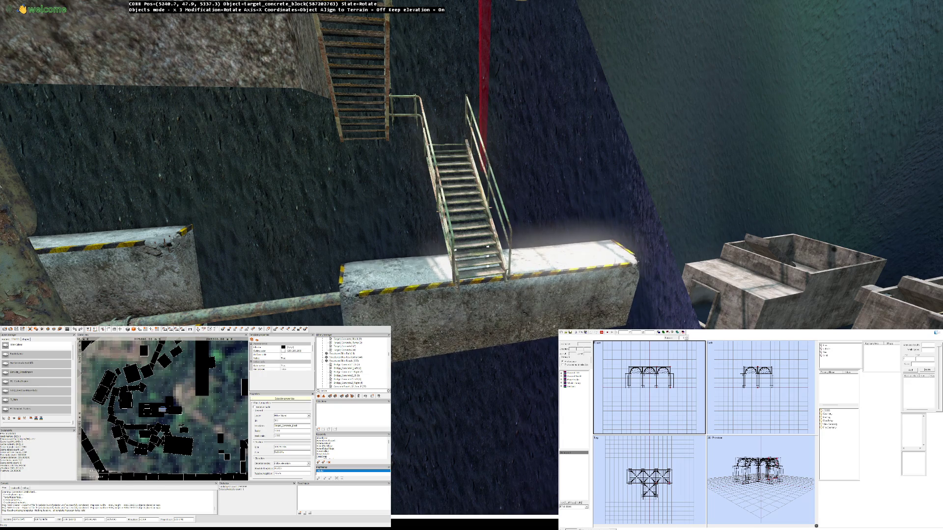
Step: Tilt target_concrete_block about its X axis so it stands more upright, circling it to check
left_click_drag(476, 246, 476, 224)
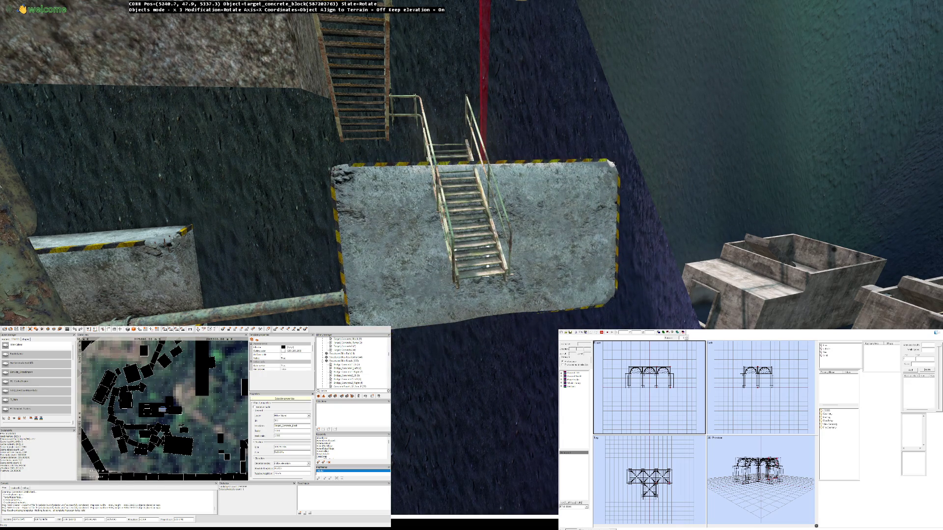
key("Right")
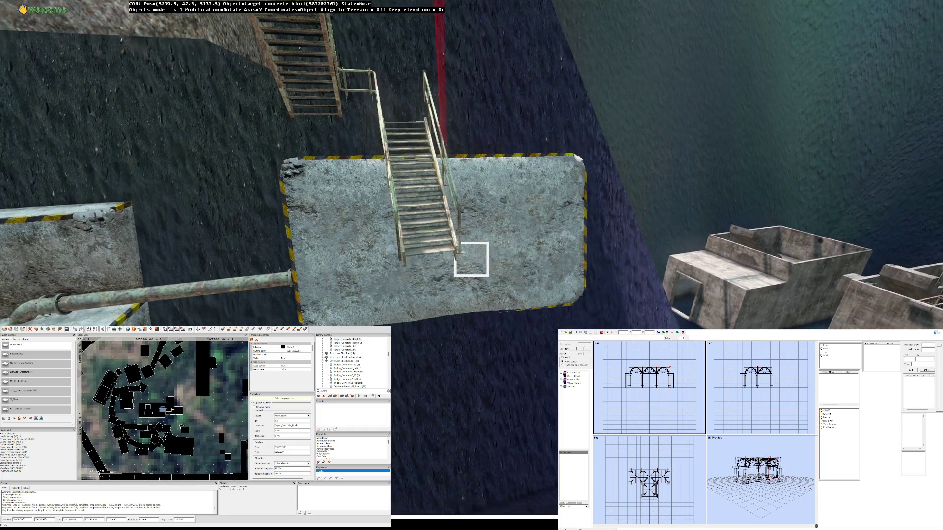
key("Up")
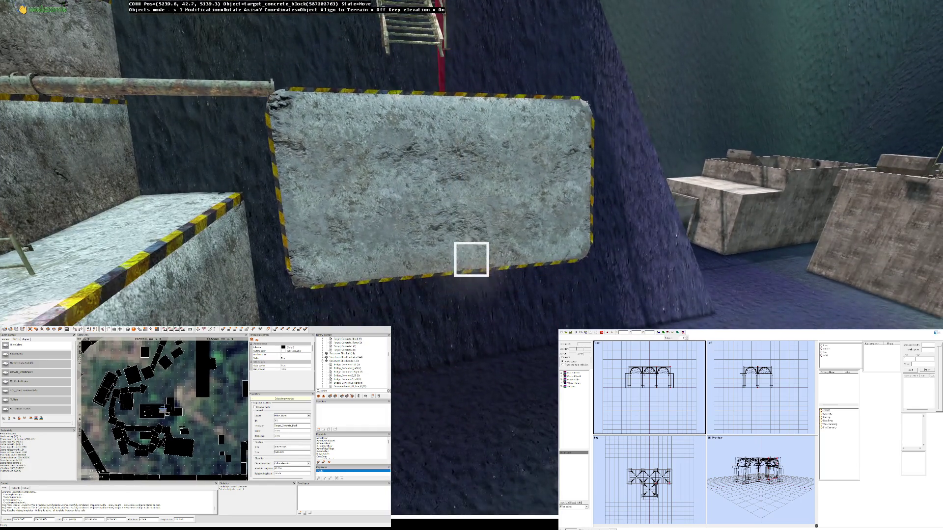
key("Up")
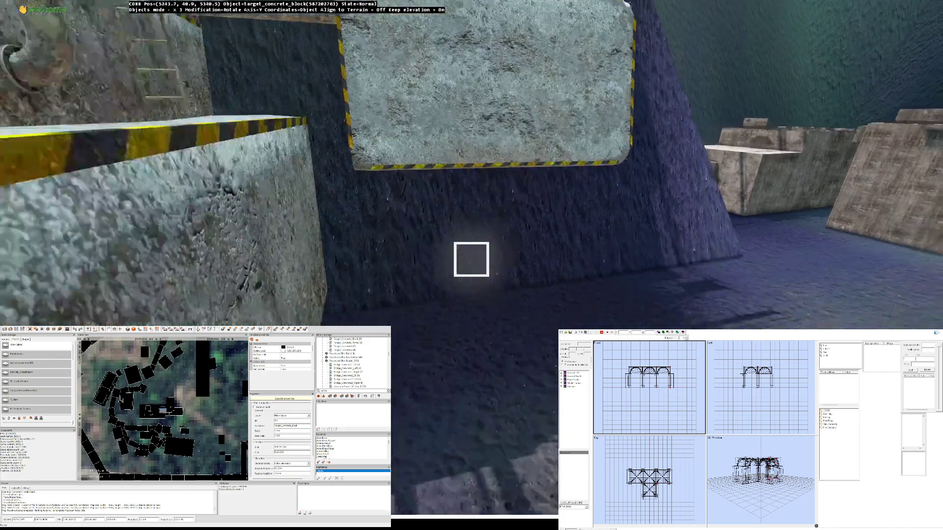
key("Up")
key("Left")
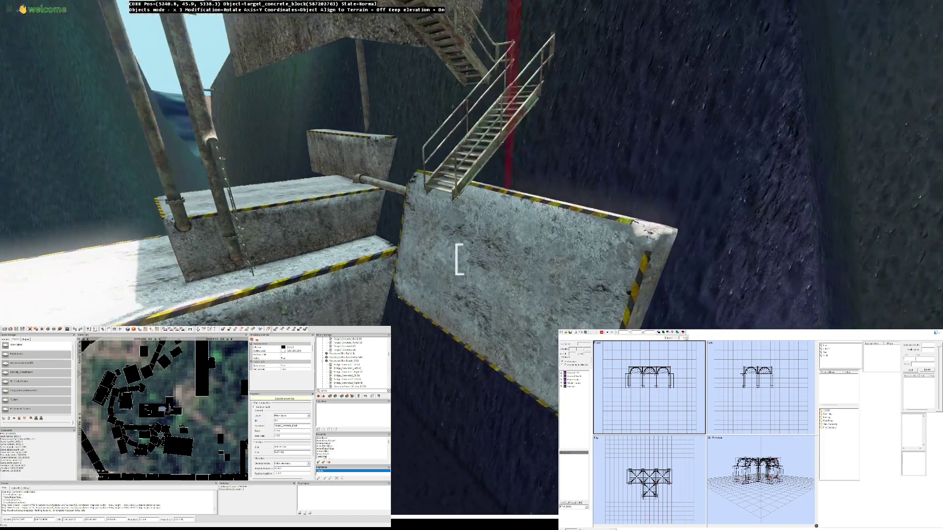
key("Left")
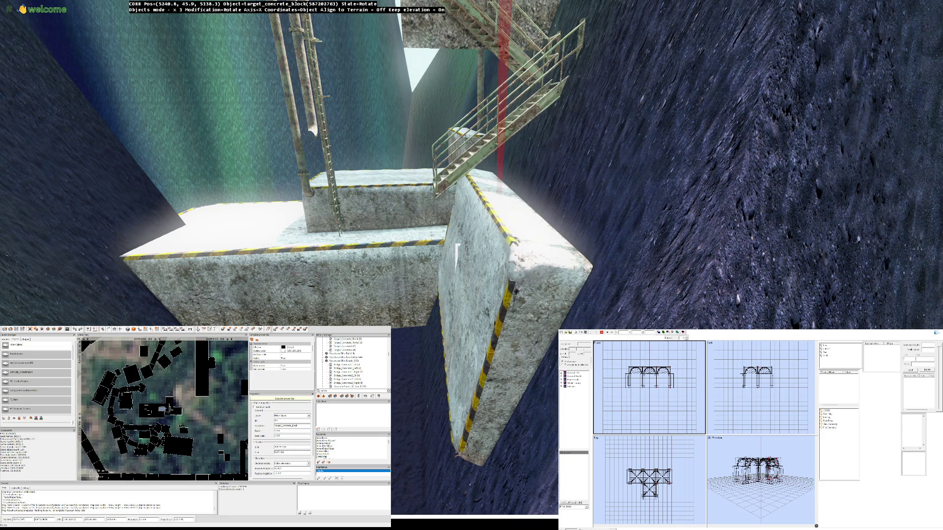
left_click_drag(457, 255, 455, 266)
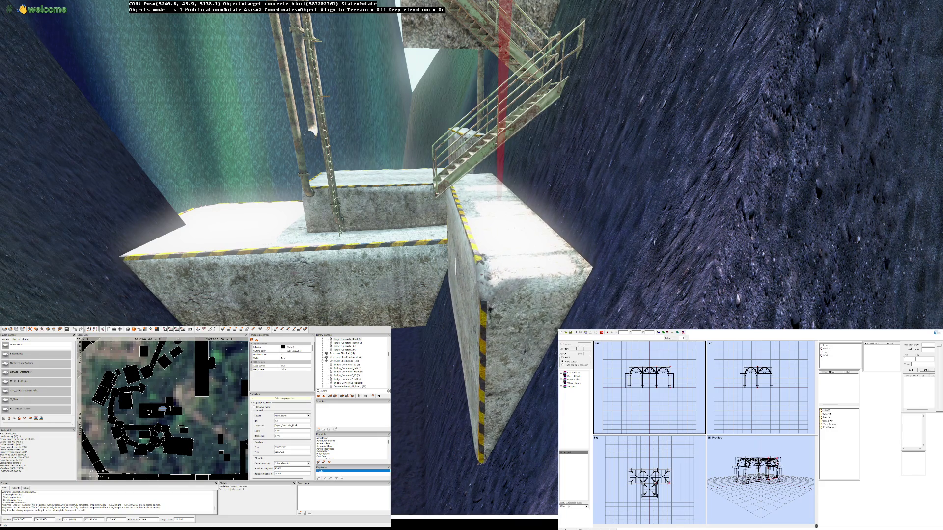
Step: Select the stairs and fly the camera back across the pit to the concrete block
left_click(491, 113)
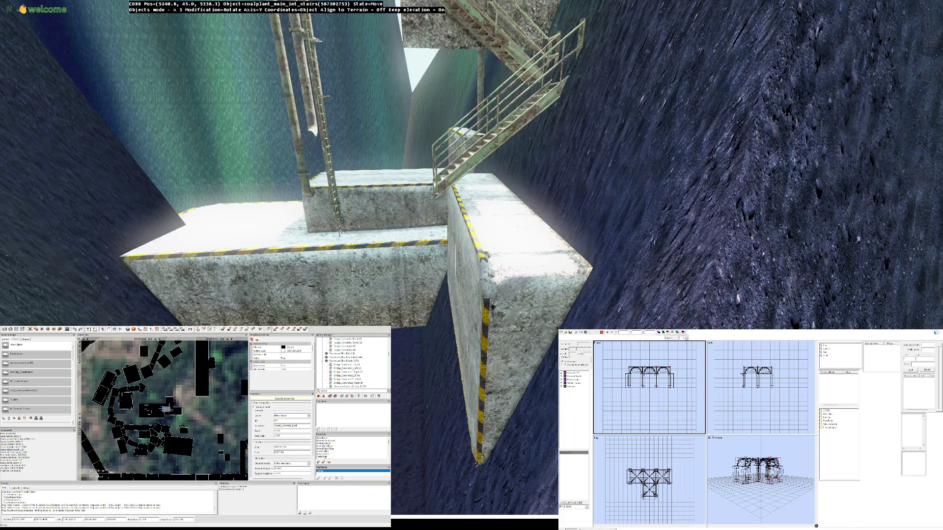
key("Left")
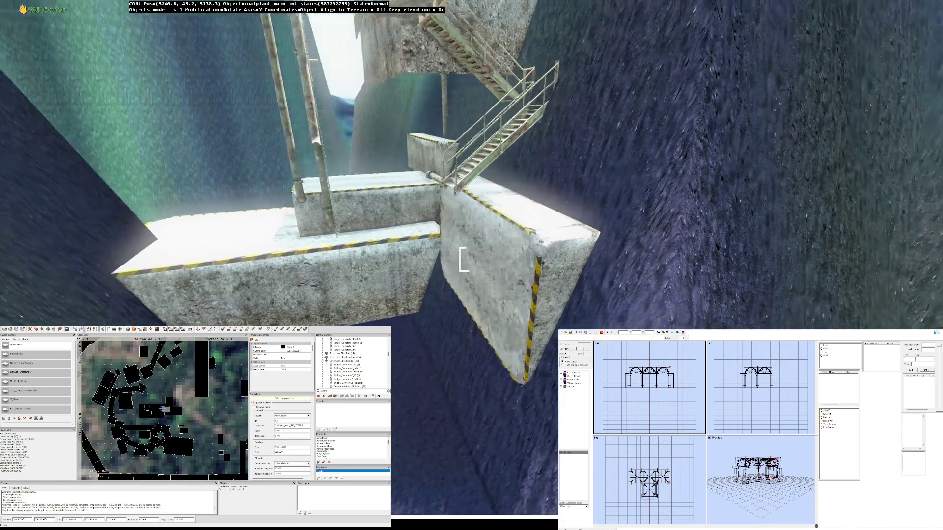
key("Left")
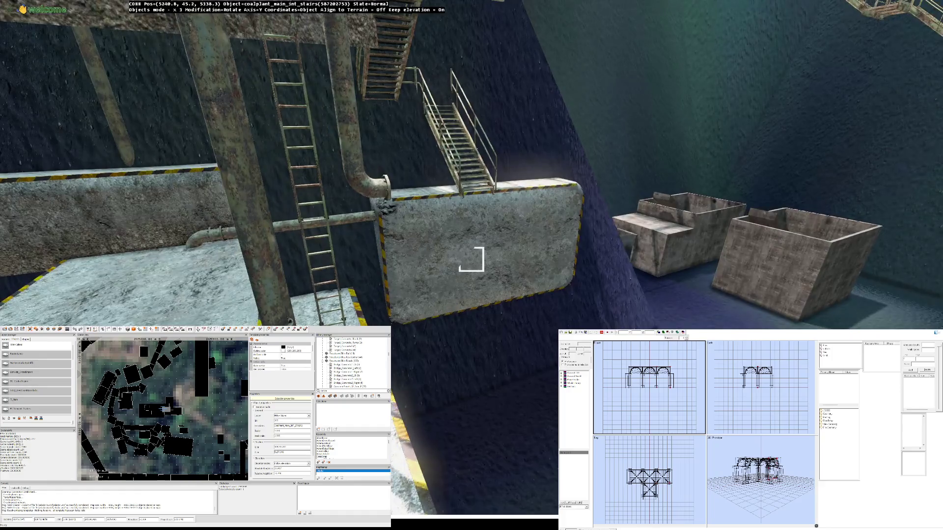
key("Left")
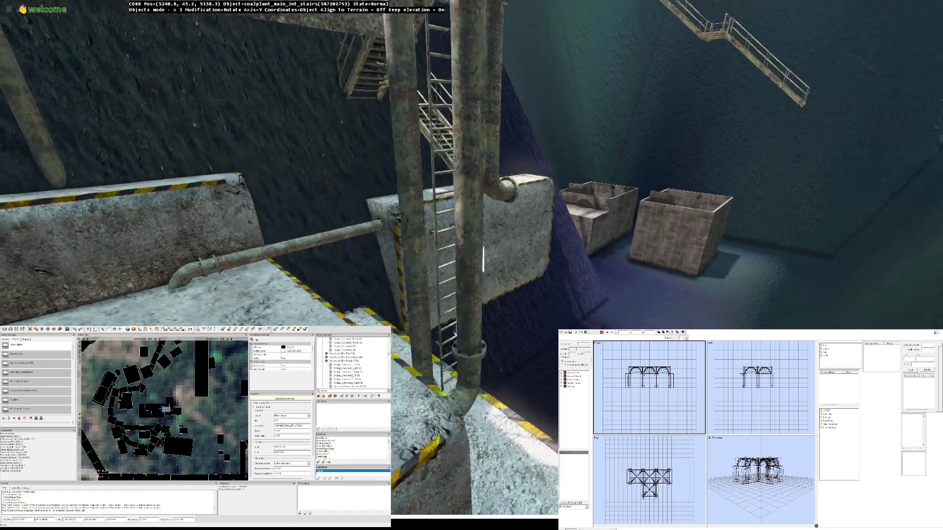
key("Left")
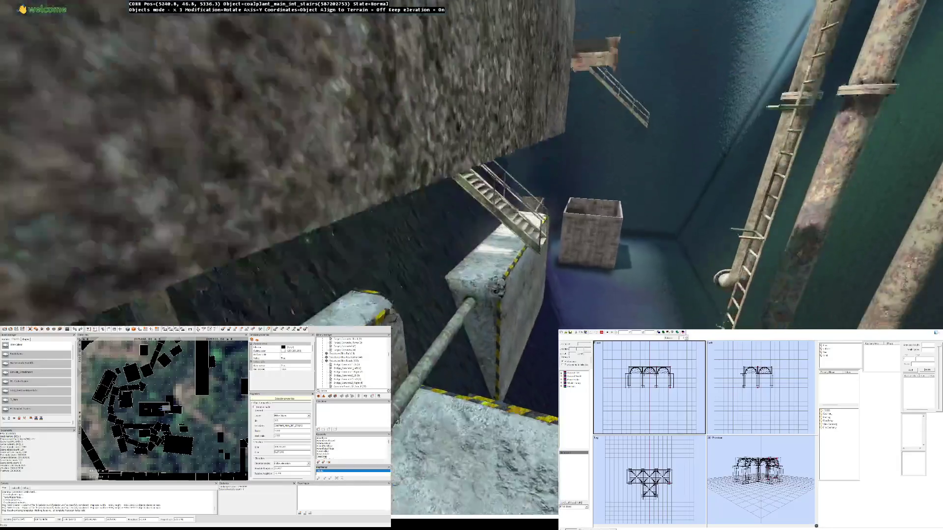
key("Left")
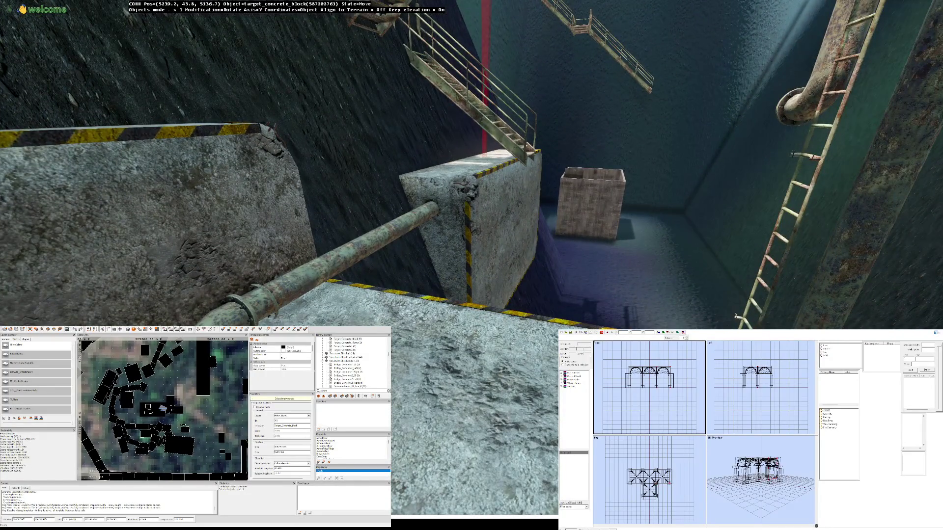
key("Up")
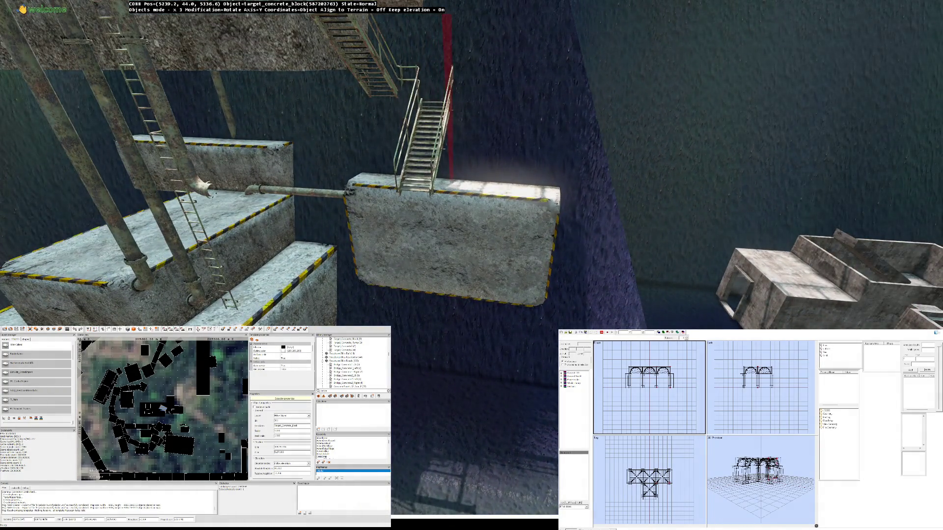
Step: Raise target_concrete_block to height 45.3 under the stairs' foot, then reselect it
key("z")
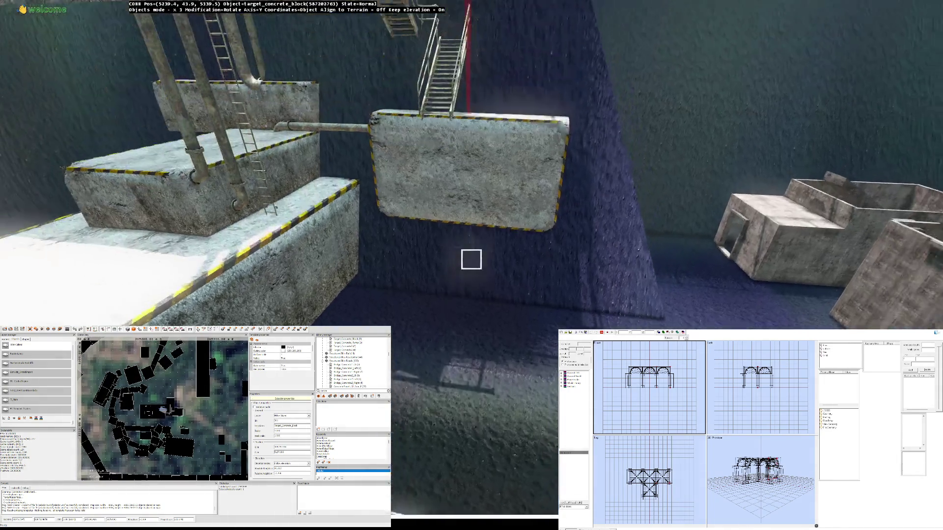
key("q")
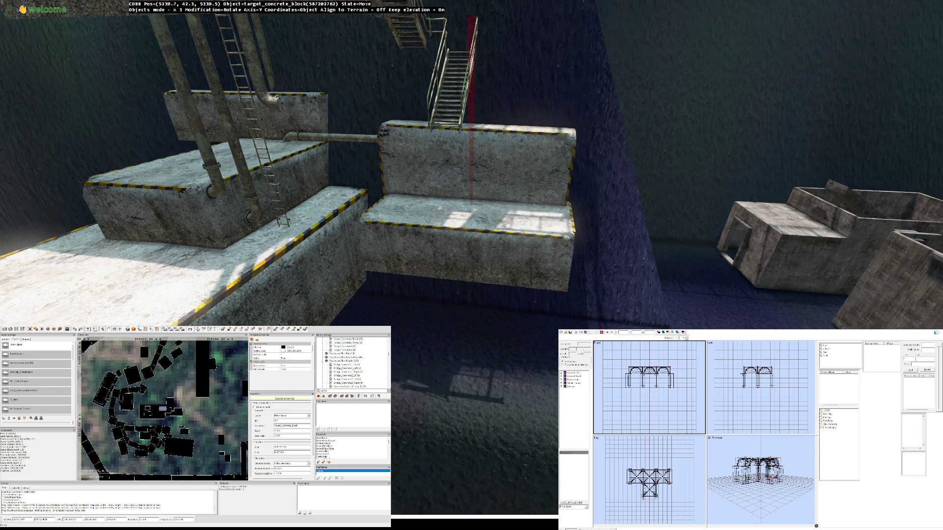
key("w")
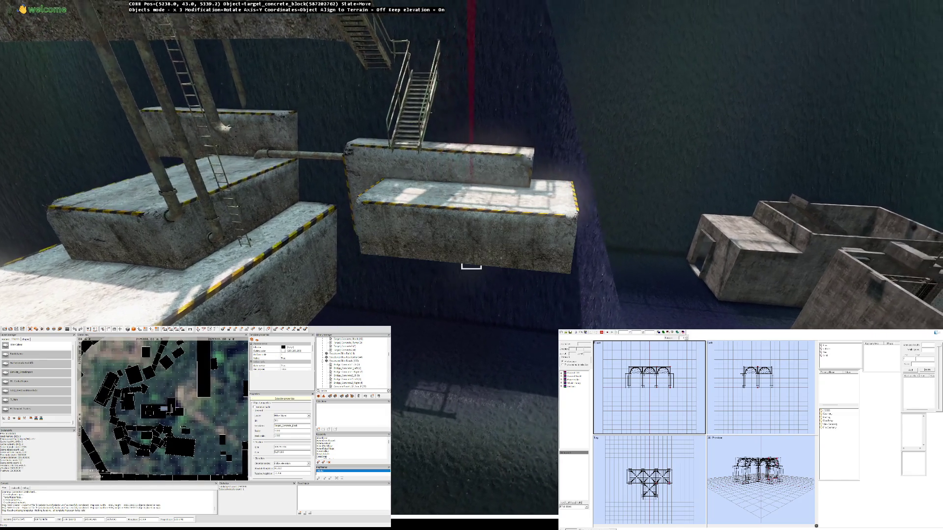
left_click_drag(471, 261, 471, 259)
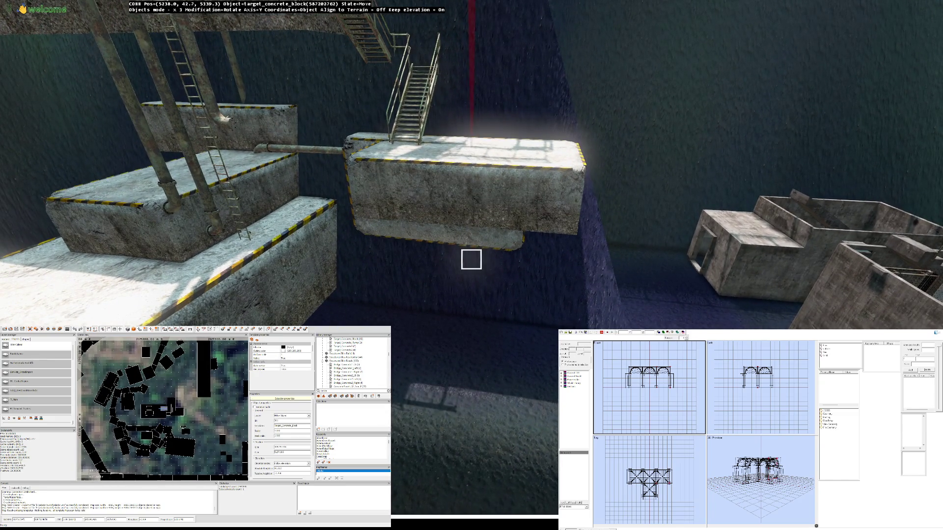
key("a")
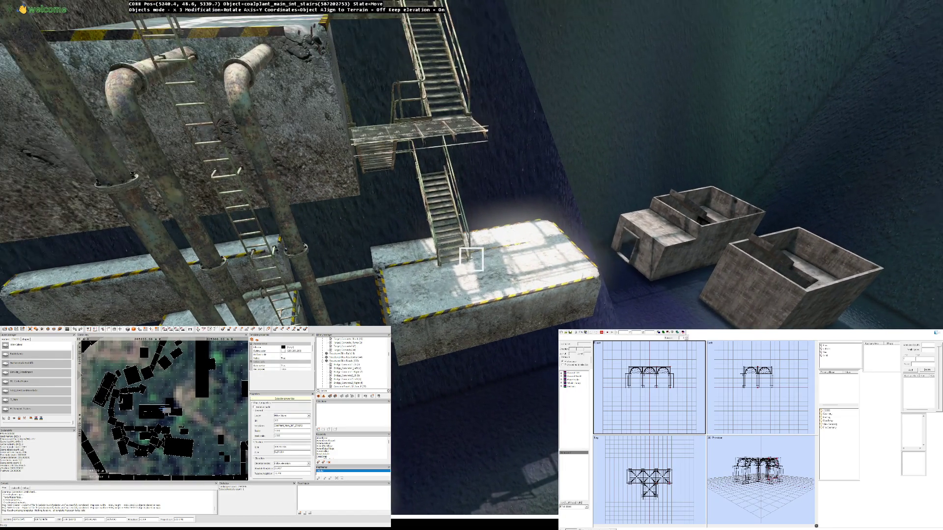
left_click(471, 259)
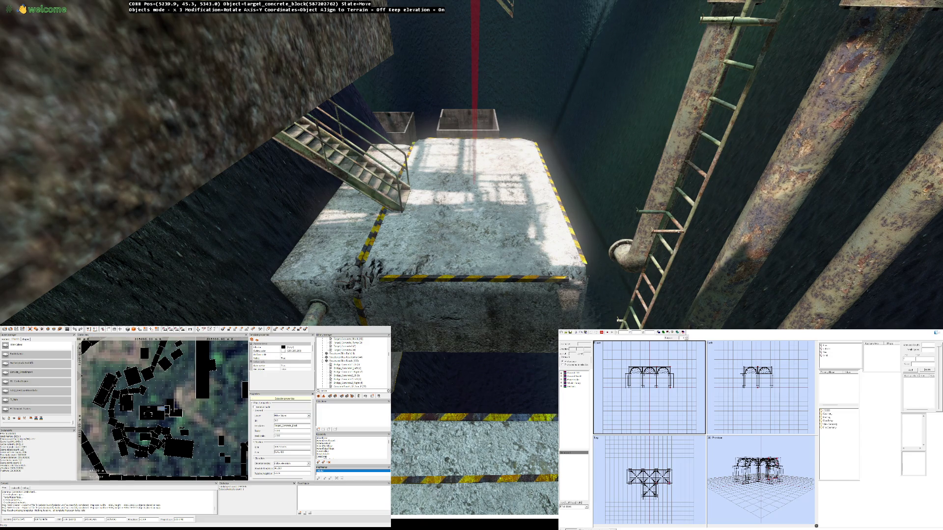
Step: Paste a copy of the concrete block, then rotate and reposition it beside the first at height 43.3
key("ctrl+v")
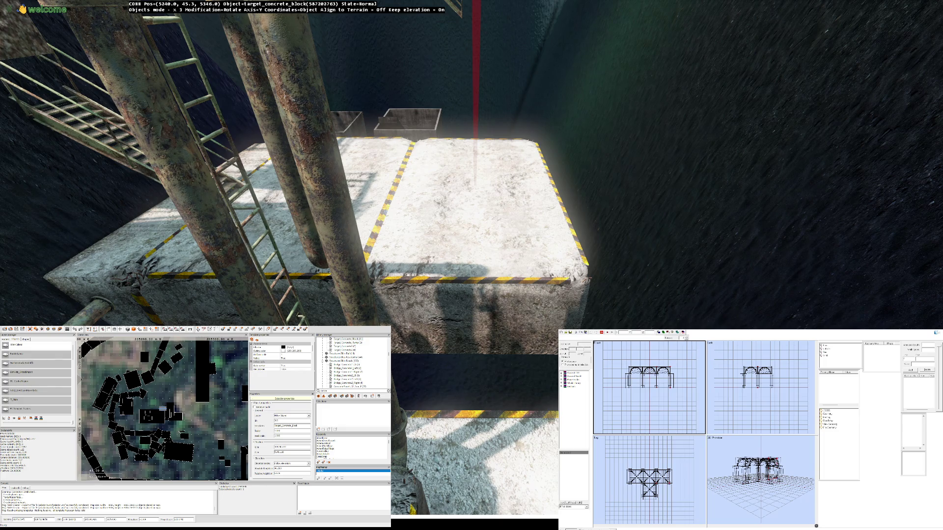
key("s")
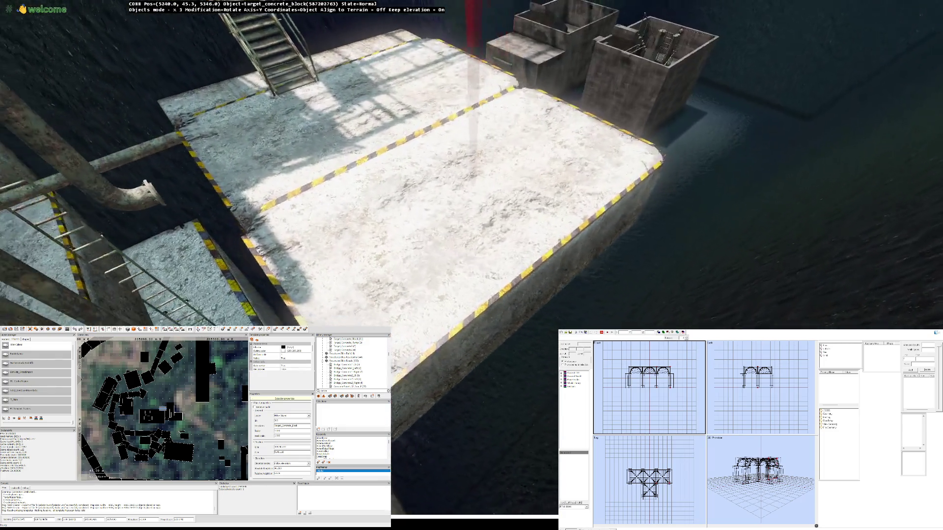
key("w")
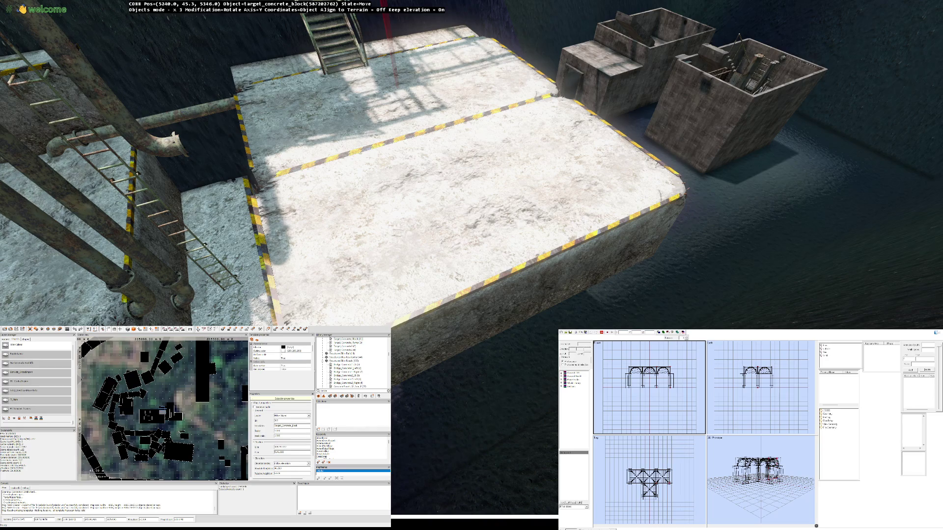
key("s")
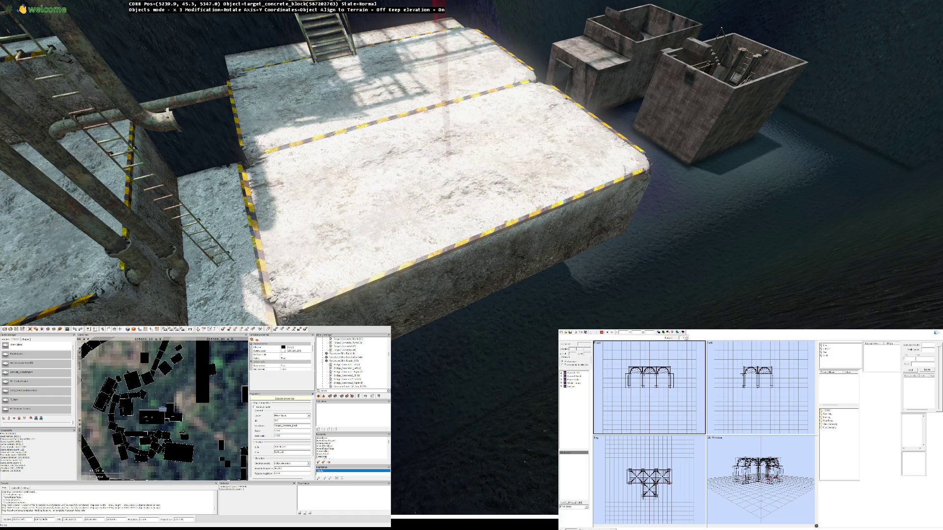
key("w")
key("w")
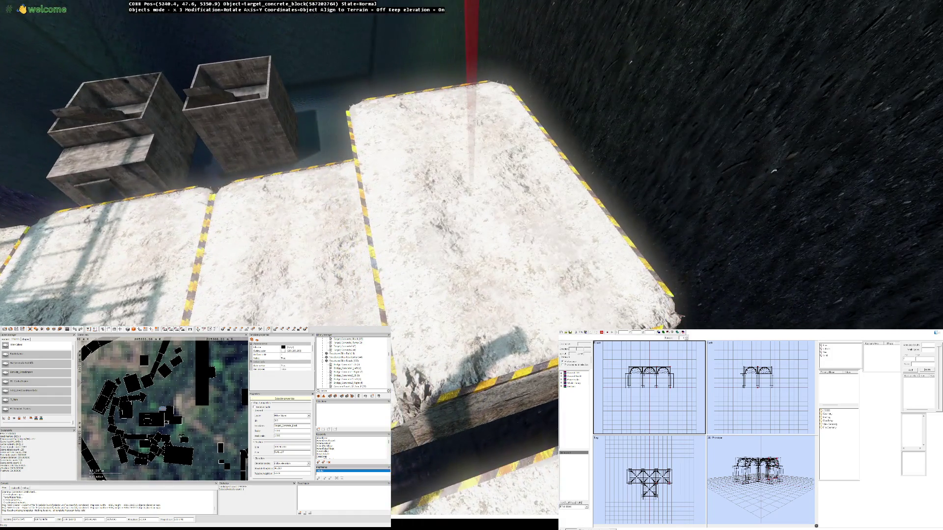
mouse_move(774, 170)
left_mouse_down()
mouse_move(870, 254)
mouse_move(843, 318)
mouse_move(839, 310)
left_mouse_up()
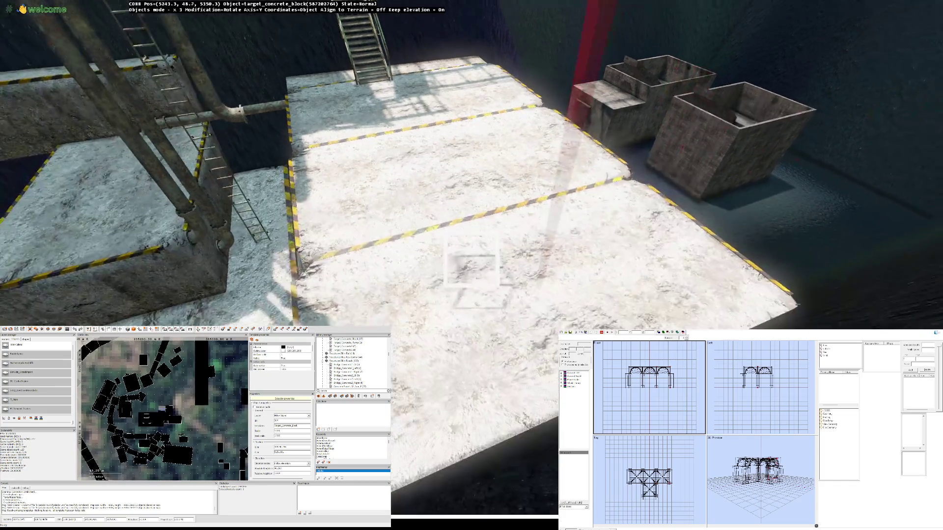
left_click_drag(471, 261, 472, 259)
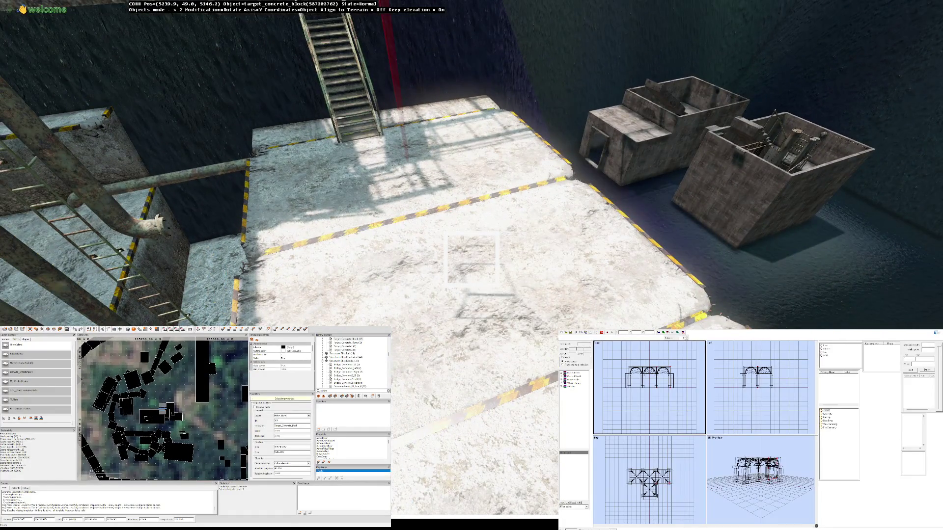
left_click(471, 259)
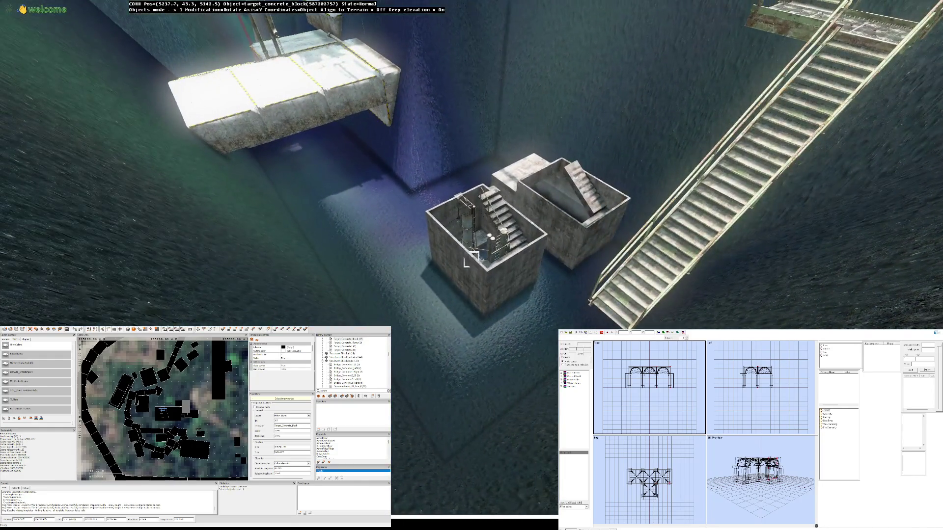
Step: Drag underground_stairs_start across the pit floor to position 5239.9, 43.3, 5338.0
left_click(469, 260)
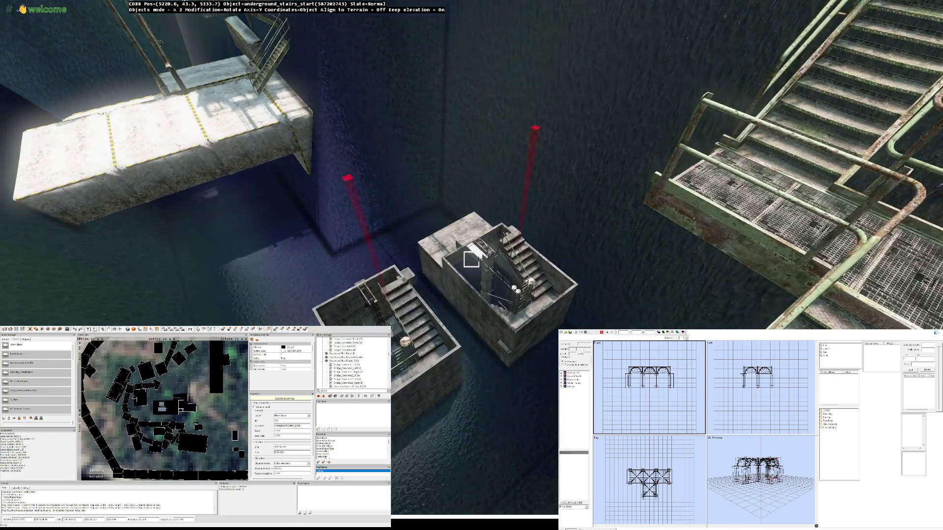
left_click_drag(471, 259, 471, 257)
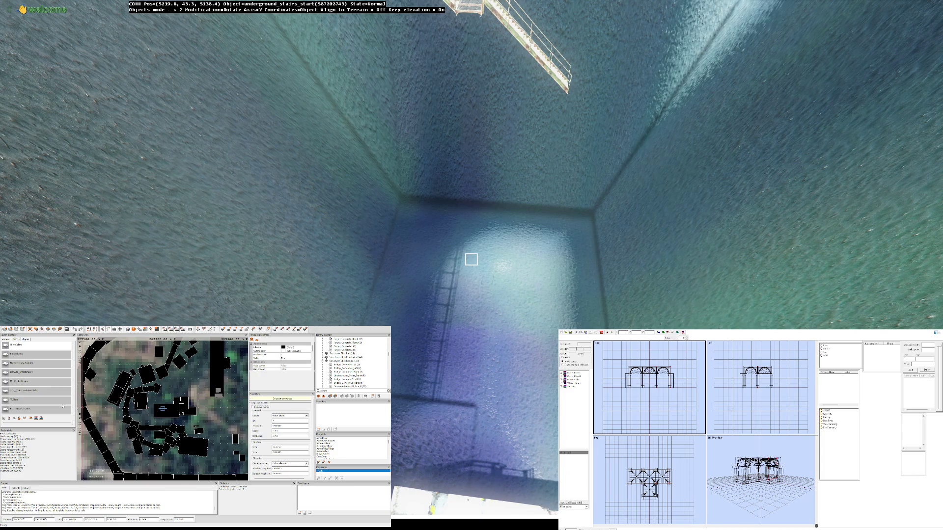
Step: Select the pond_50x50_moss water object in the Scene view and in the 3D view
scroll(163, 409, "down", 5)
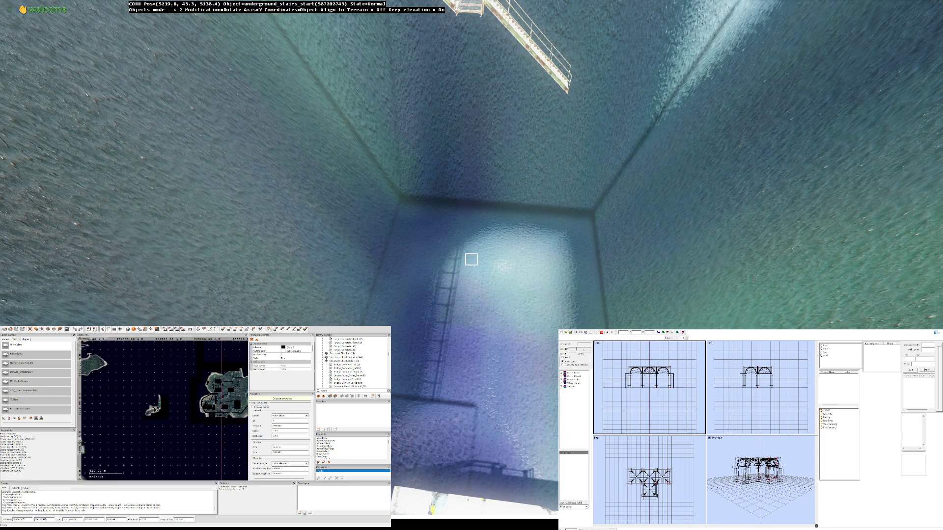
scroll(163, 409, "up", 5)
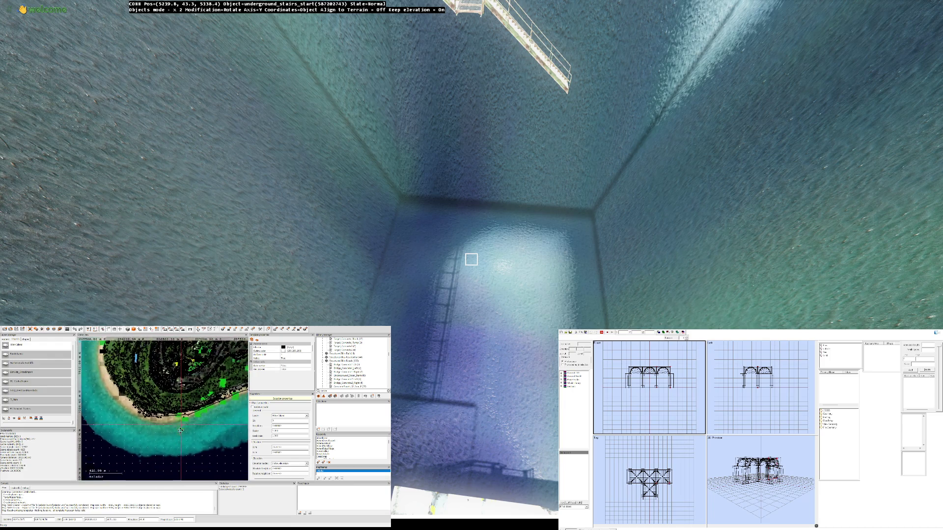
scroll(163, 409, "up", 5)
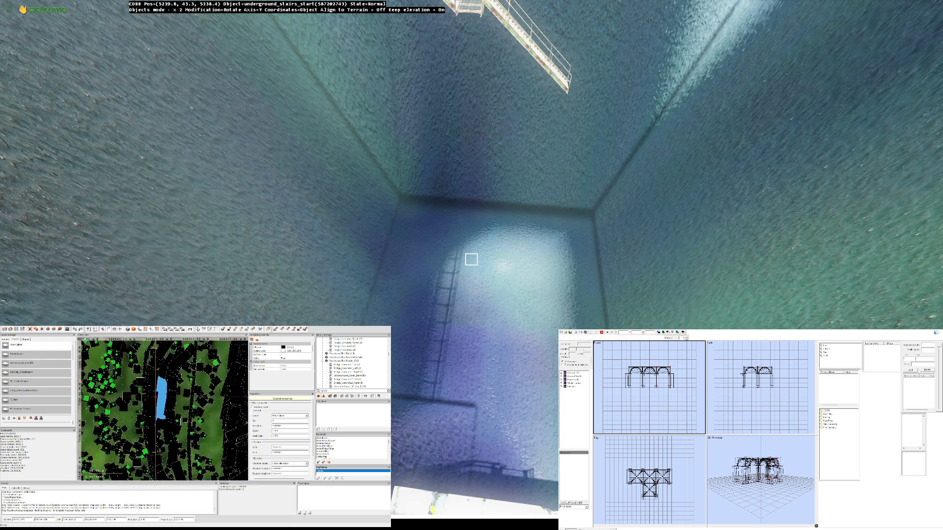
left_click(209, 329)
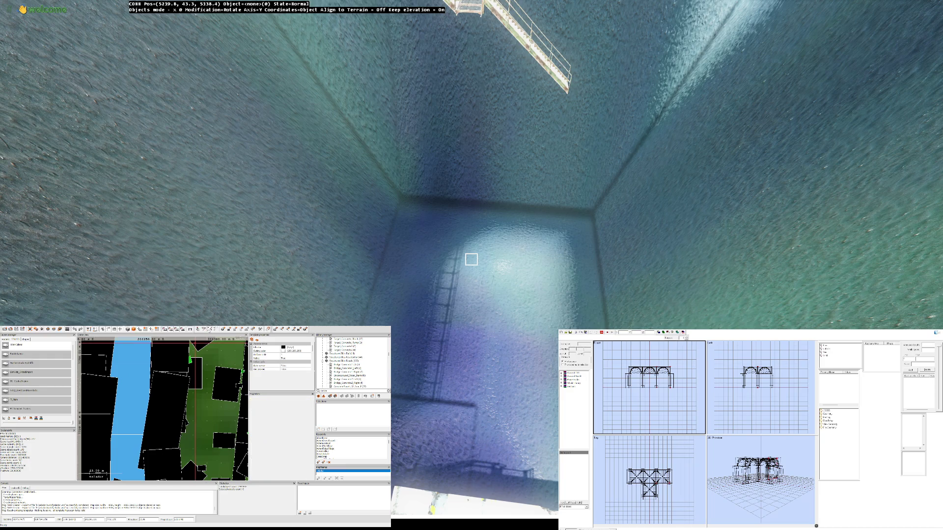
left_click(471, 259)
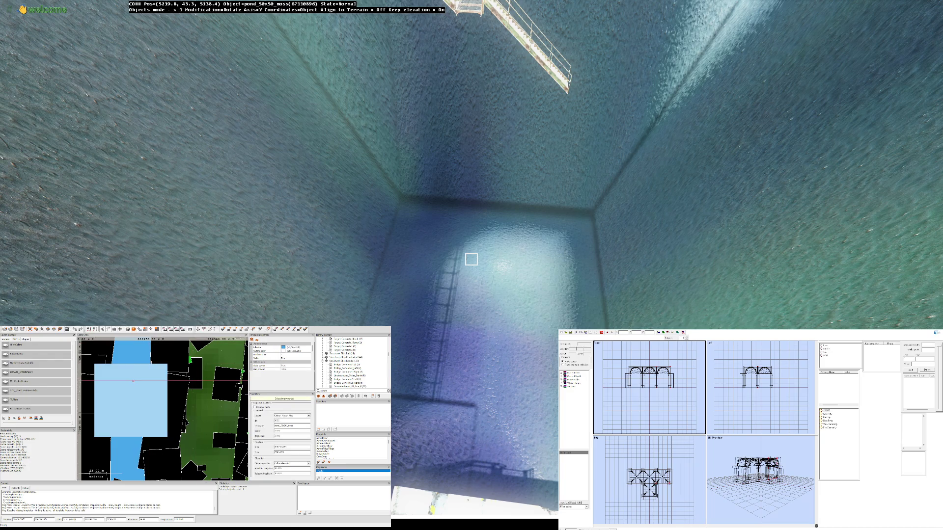
scroll(181, 364, "down", 6)
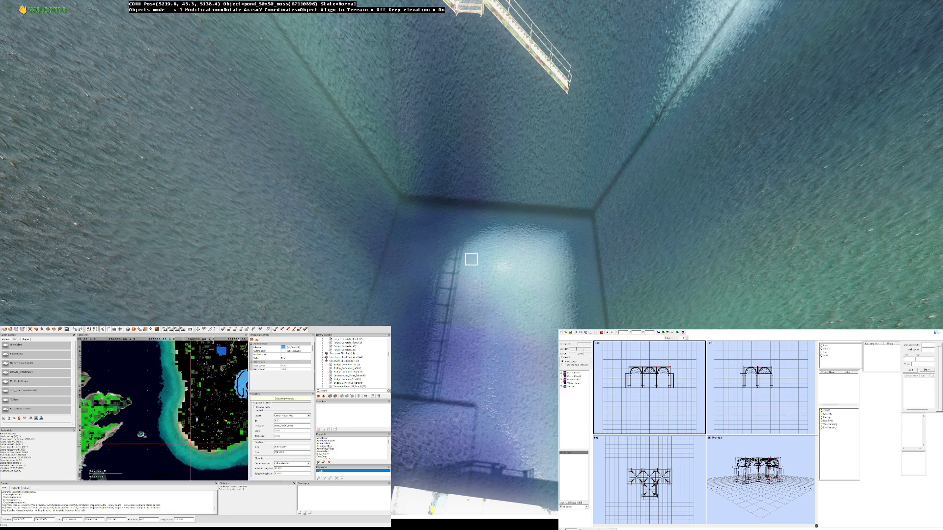
scroll(181, 363, "up", 5)
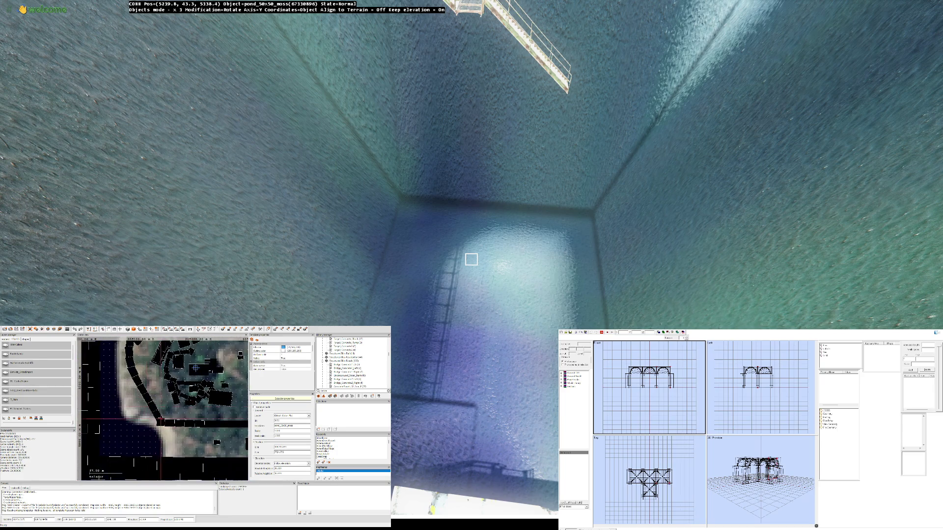
scroll(195, 367, "up", 3)
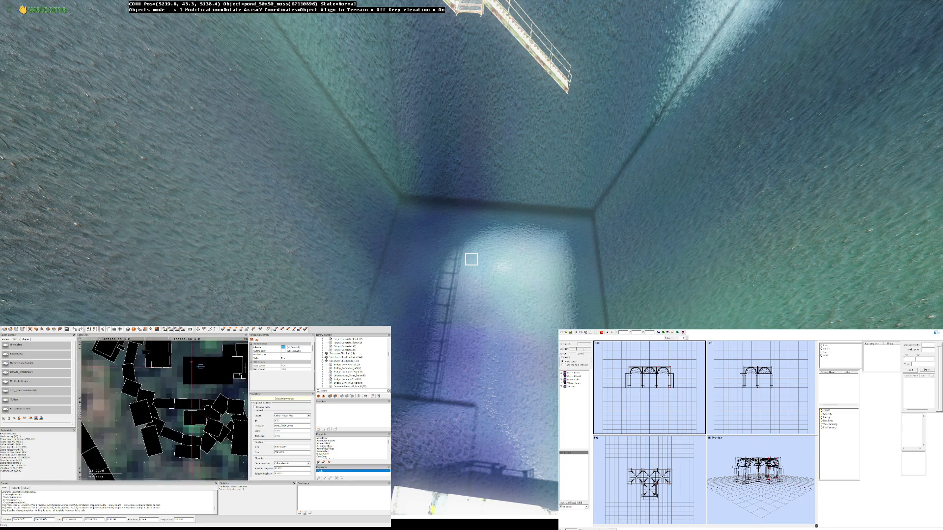
left_click(197, 365)
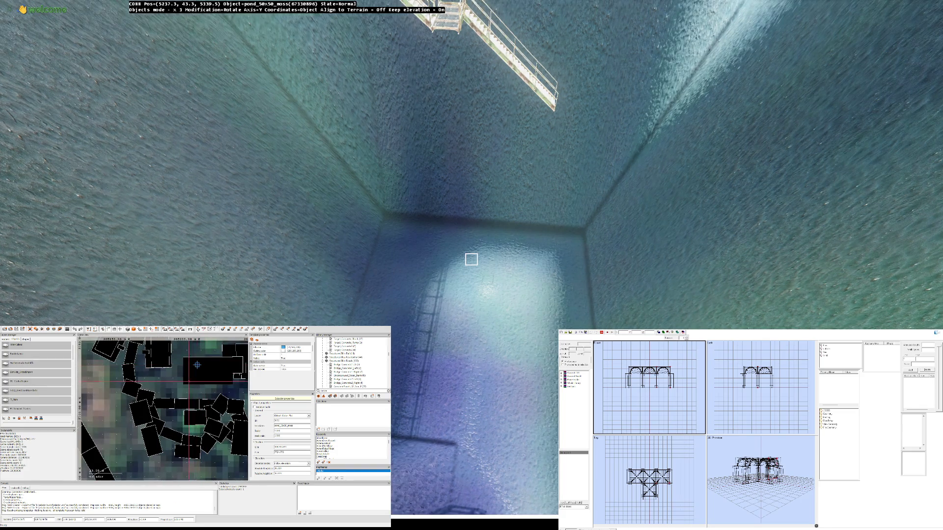
left_click(471, 260)
Step: Fly the camera around the concrete platform and past the pipes down to the pond
scroll(472, 259, "down", 3)
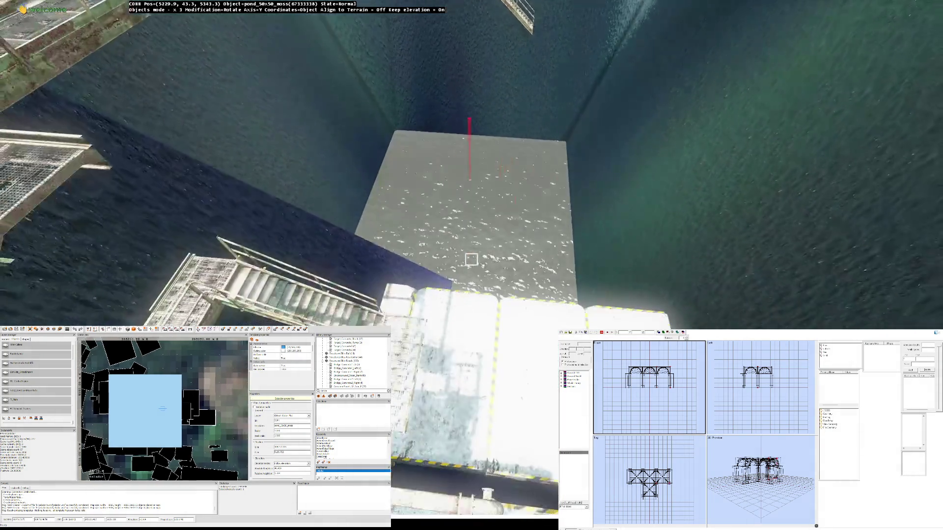
scroll(472, 259, "down", 3)
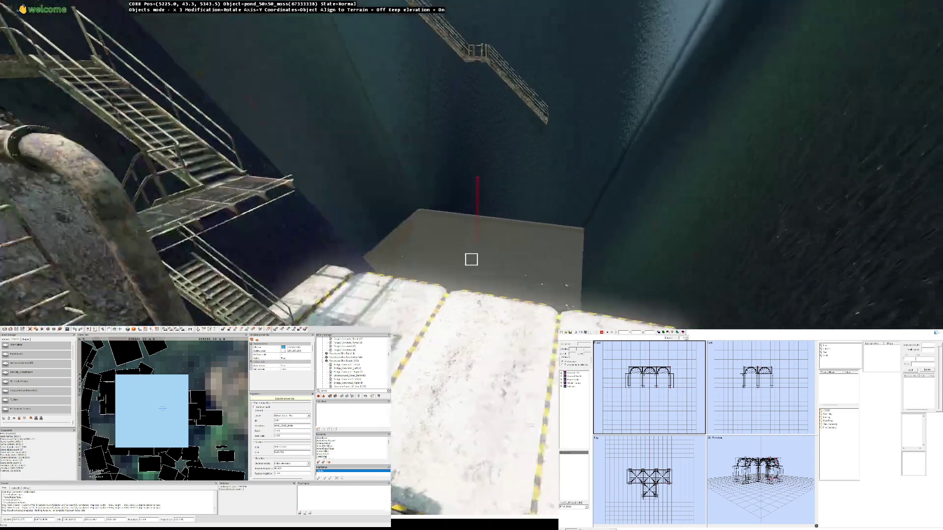
scroll(471, 259, "up", 5)
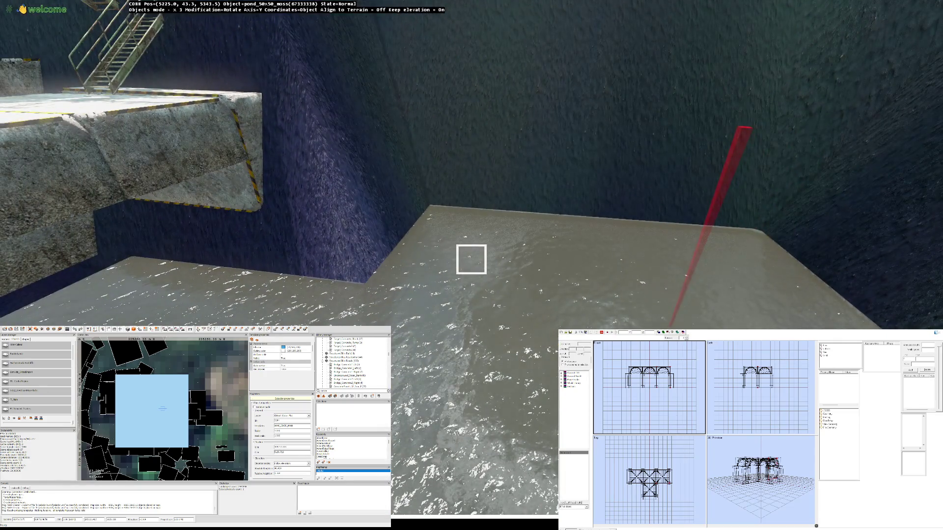
scroll(472, 259, "down", 3)
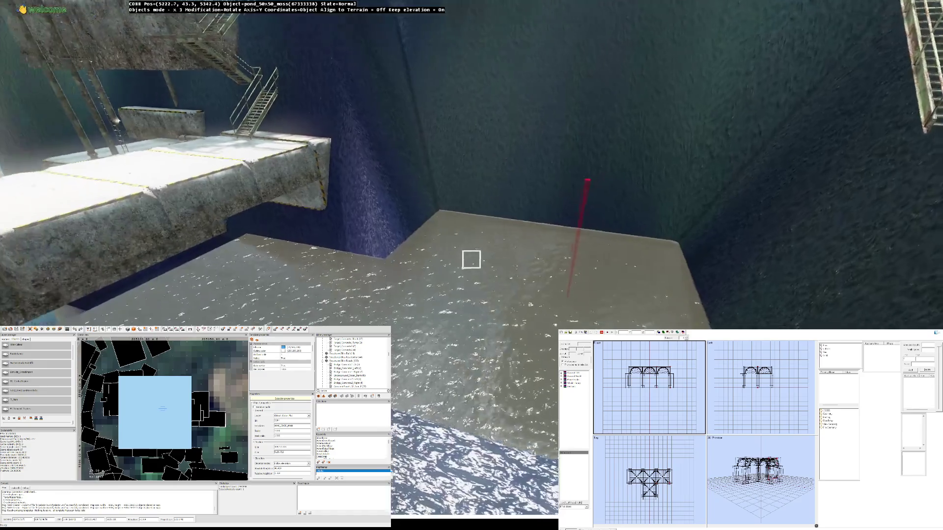
scroll(471, 259, "down", 3)
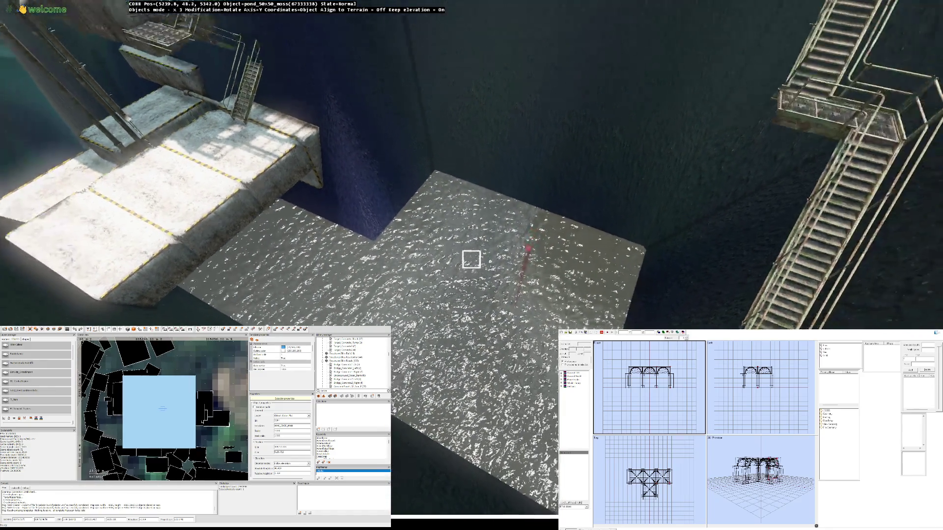
scroll(472, 259, "down", 2)
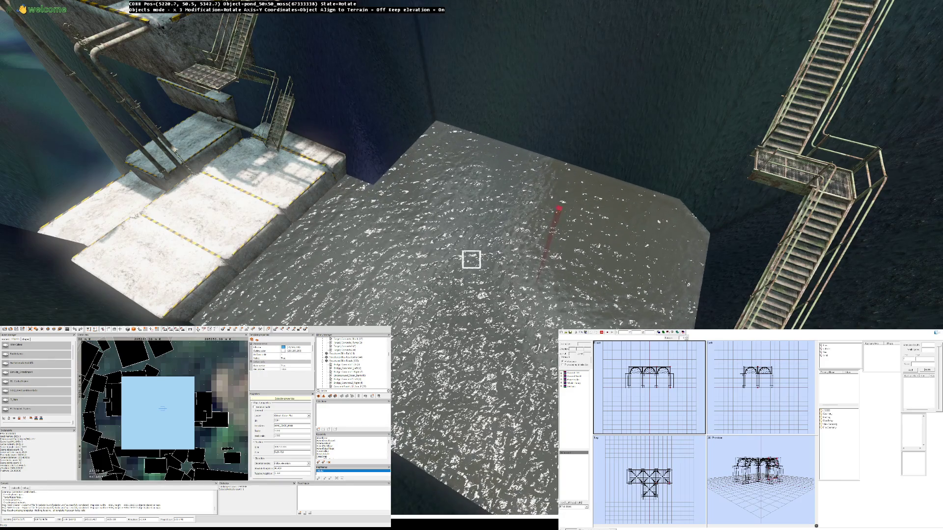
key("Right")
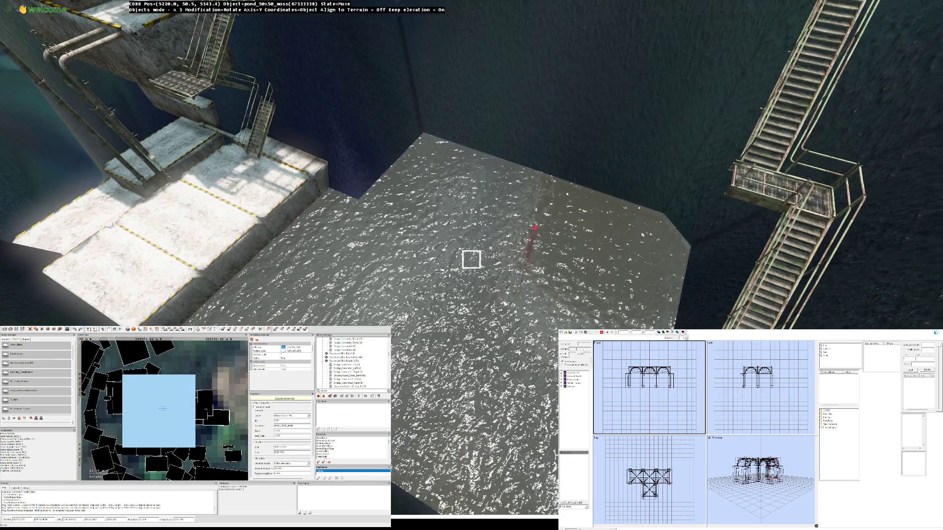
key("Left")
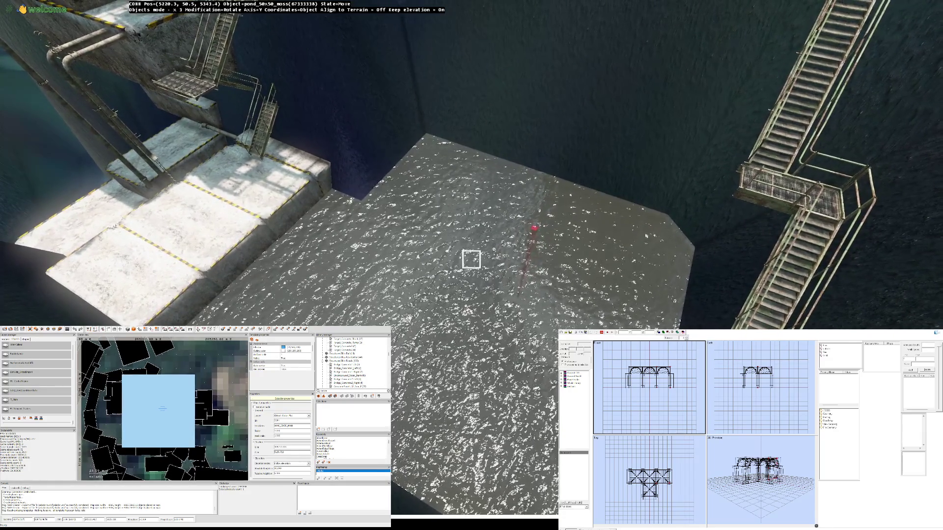
key("Left")
key("Left")
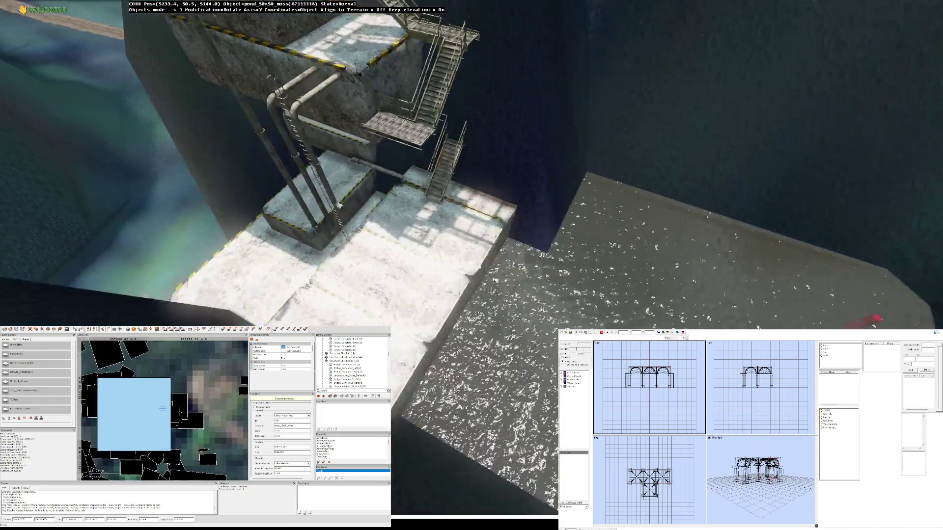
key("w")
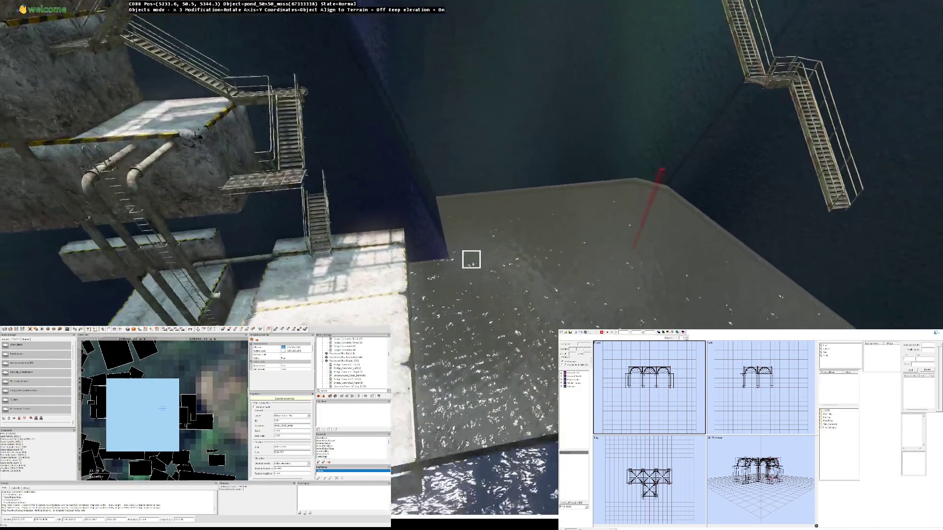
key("w")
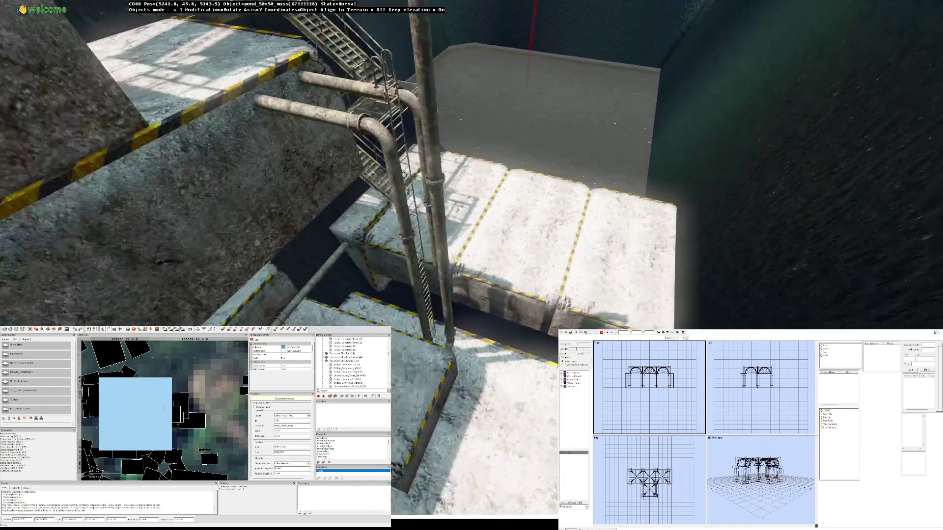
Step: Shrink the pond below the concrete ledge, positioned at 5223.4, 45.8, 5330.0
key("w")
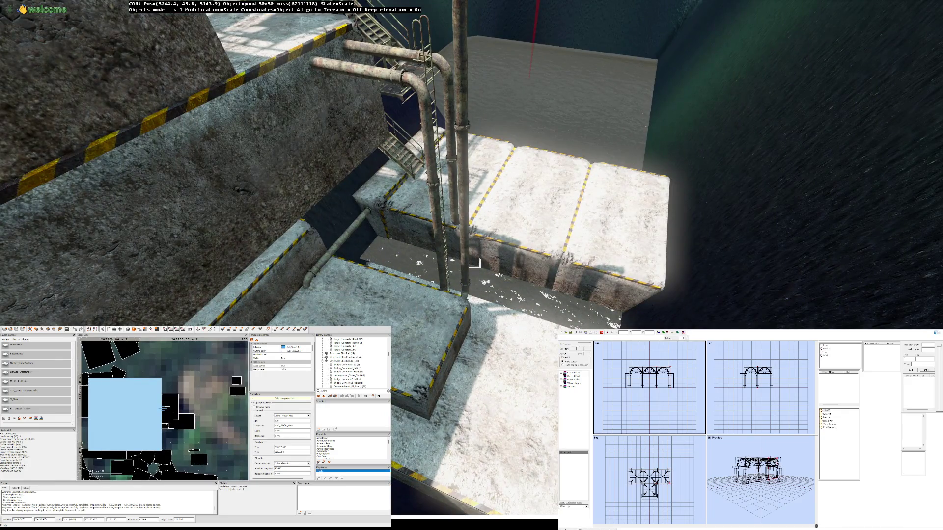
left_click_drag(474, 264, 474, 264)
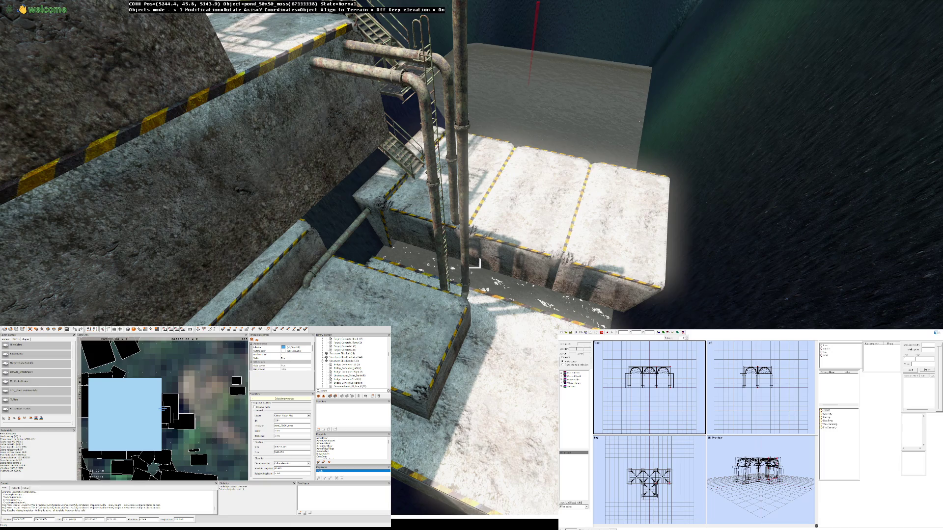
key("w")
key("s")
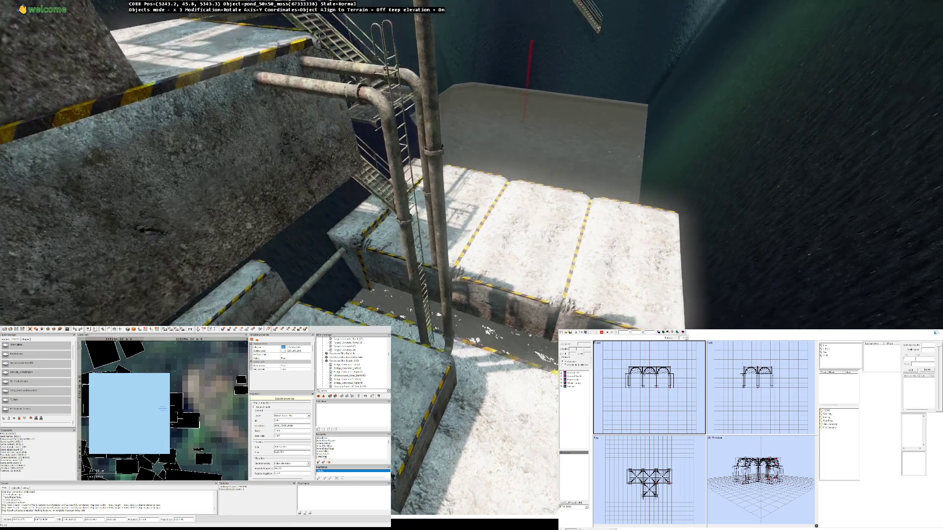
key("w")
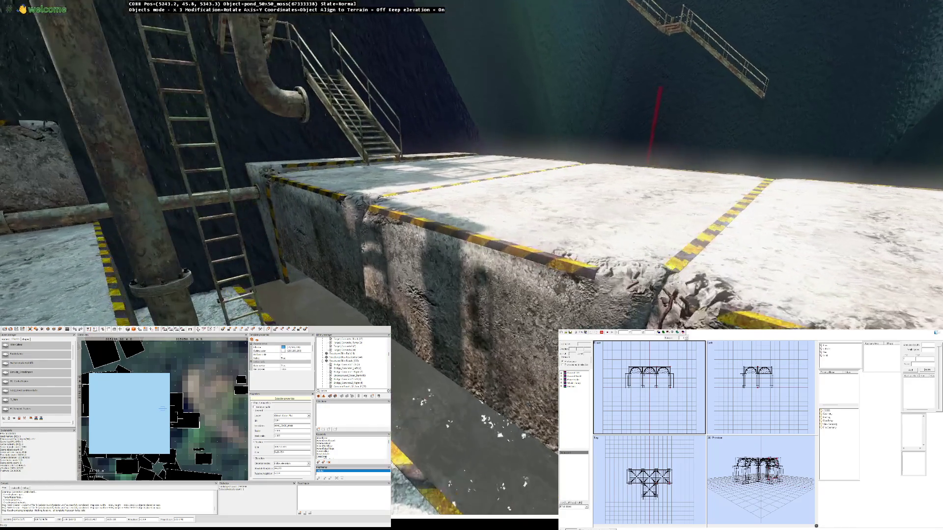
key("s")
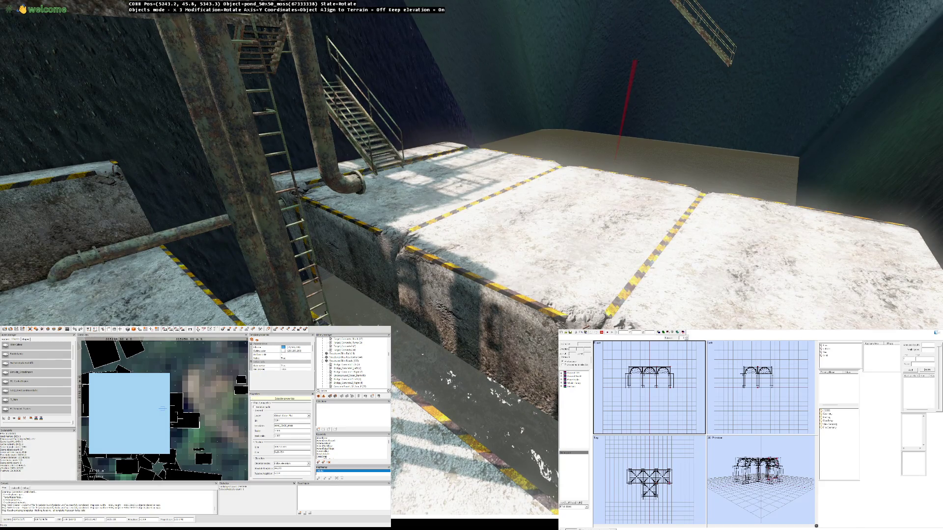
key("r")
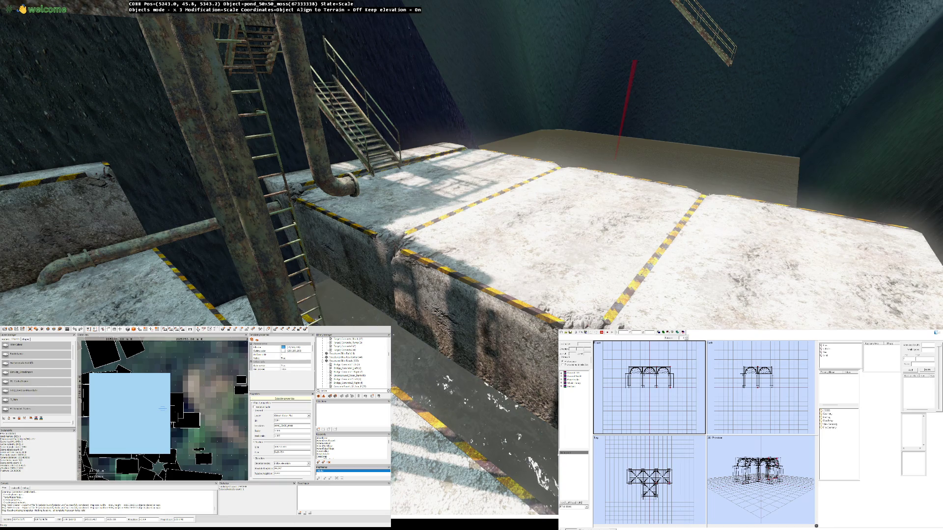
key("r")
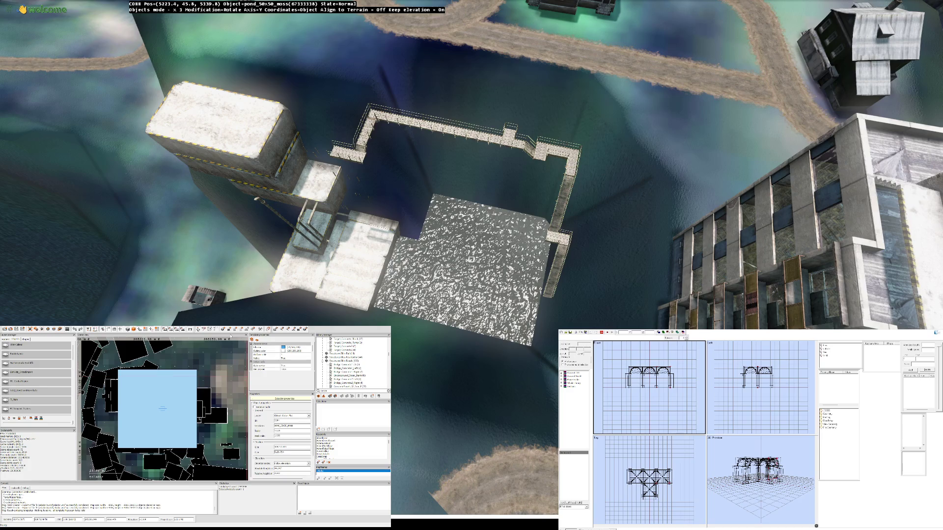
left_click(210, 329)
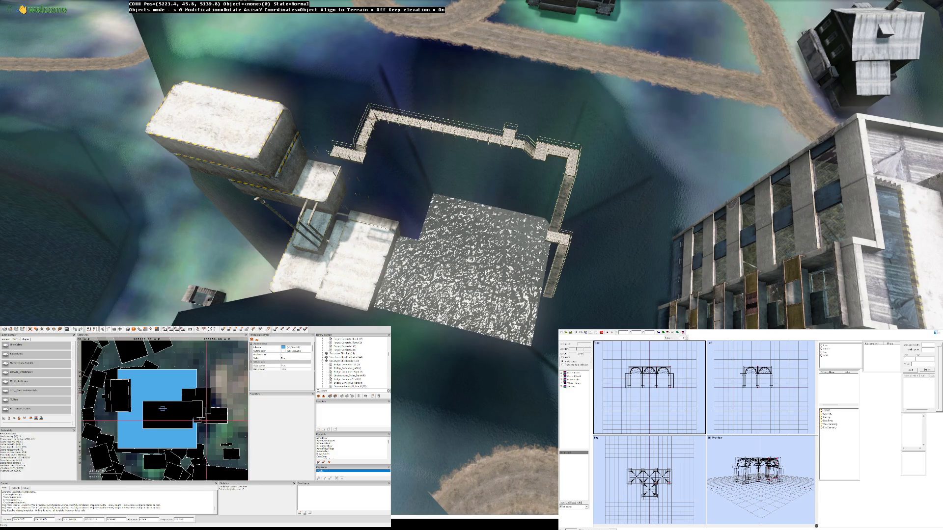
left_click(223, 416)
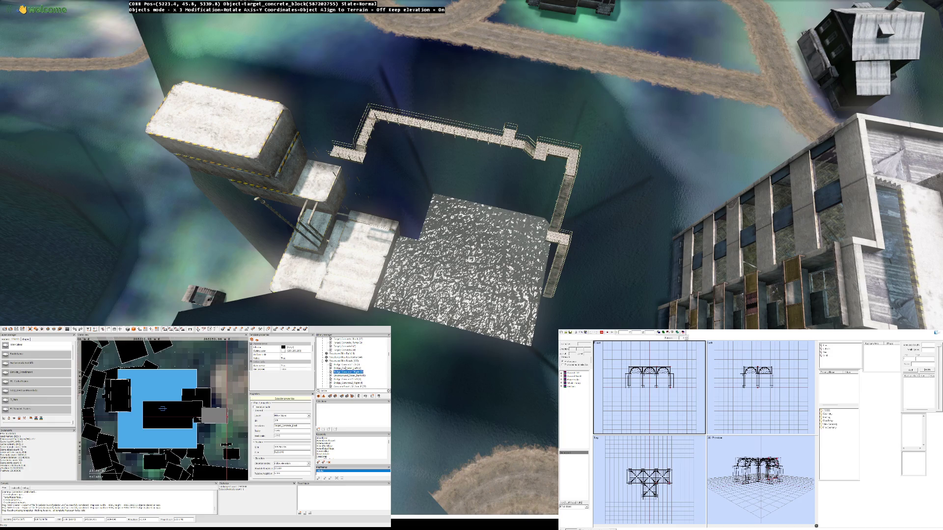
scroll(353, 364, "down", 1)
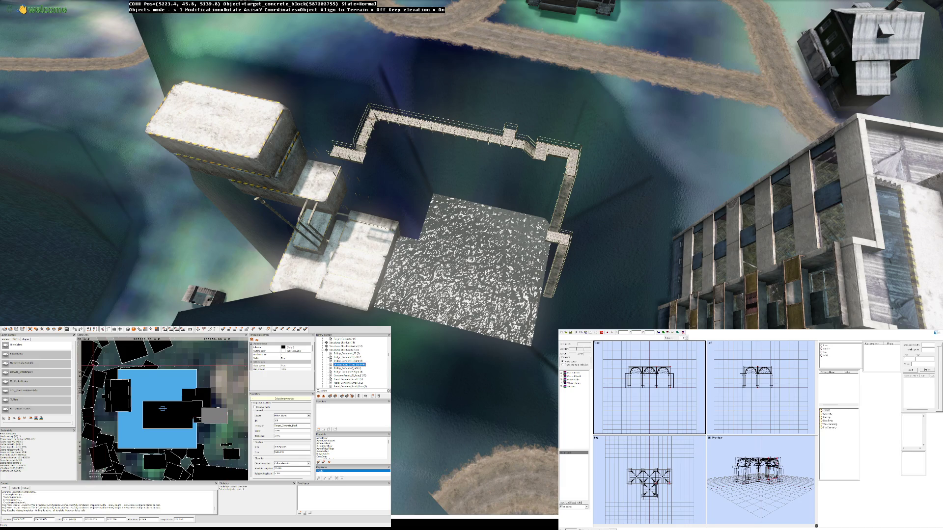
key("Down")
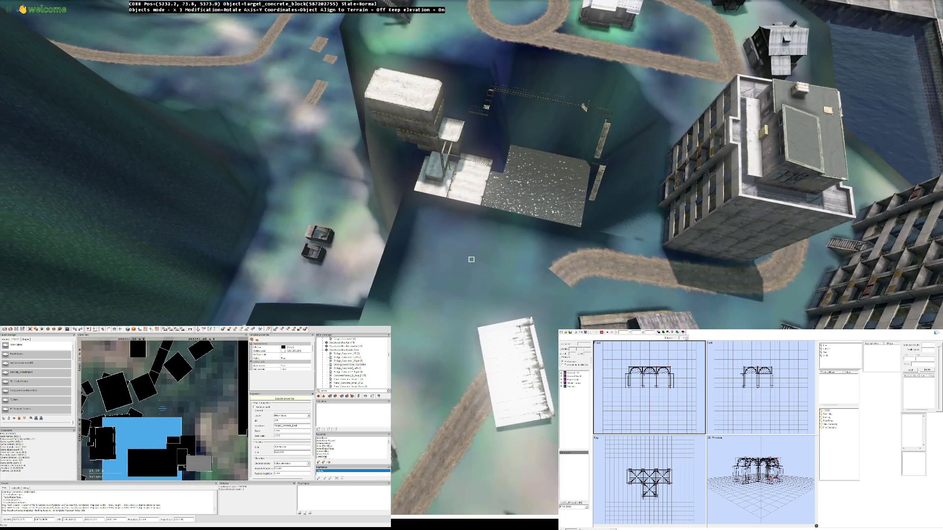
Step: Place a Bridge_Concrete over the pit and orbit around to inspect it
key("Insert")
key("Up")
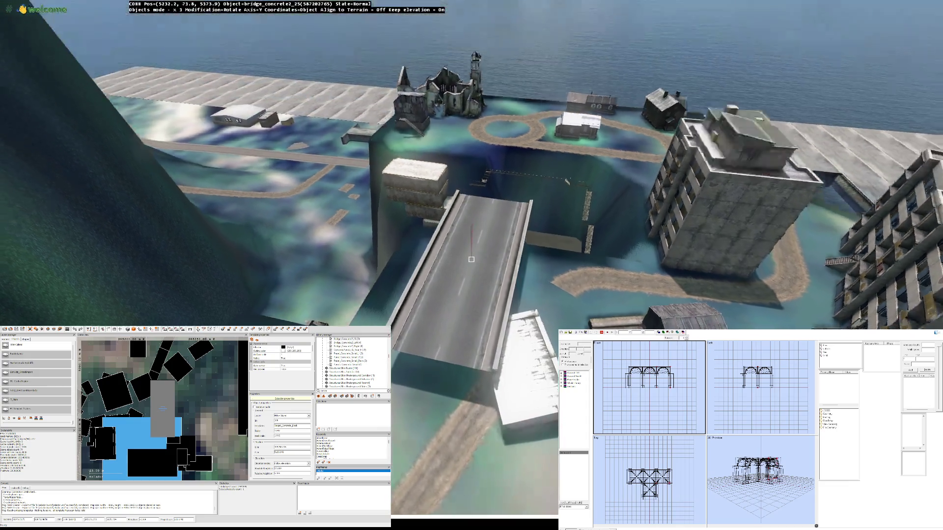
key("Right")
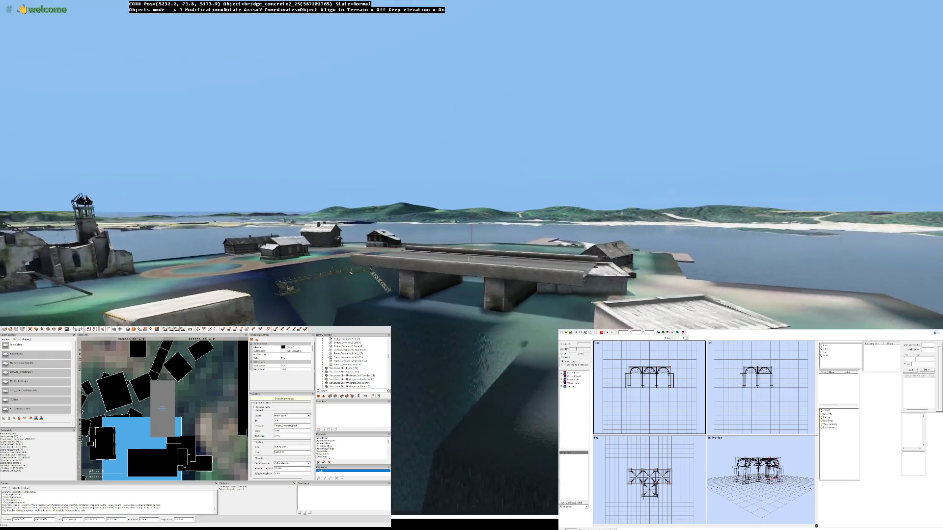
key("Right")
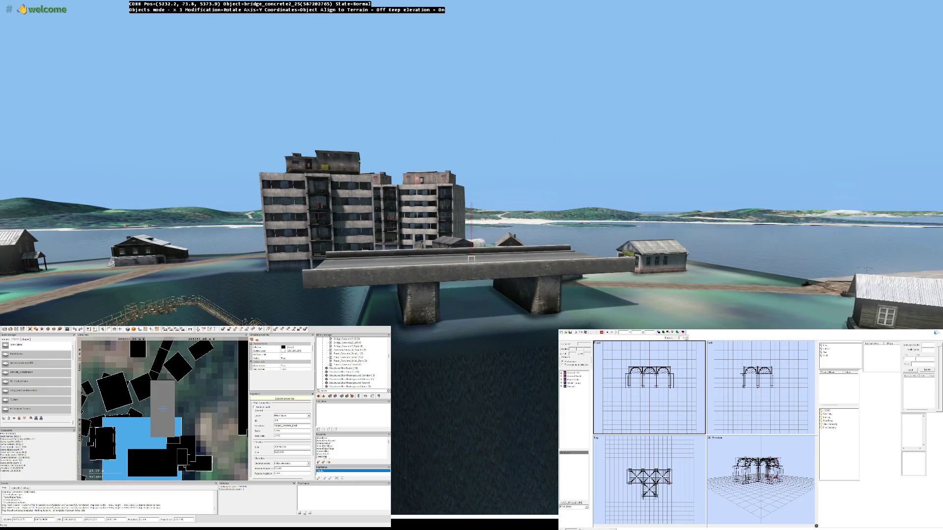
key("Down")
key("Down")
Step: Delete the bridge and pick dam_concrete_20 from Structures Industrial
key("Delete")
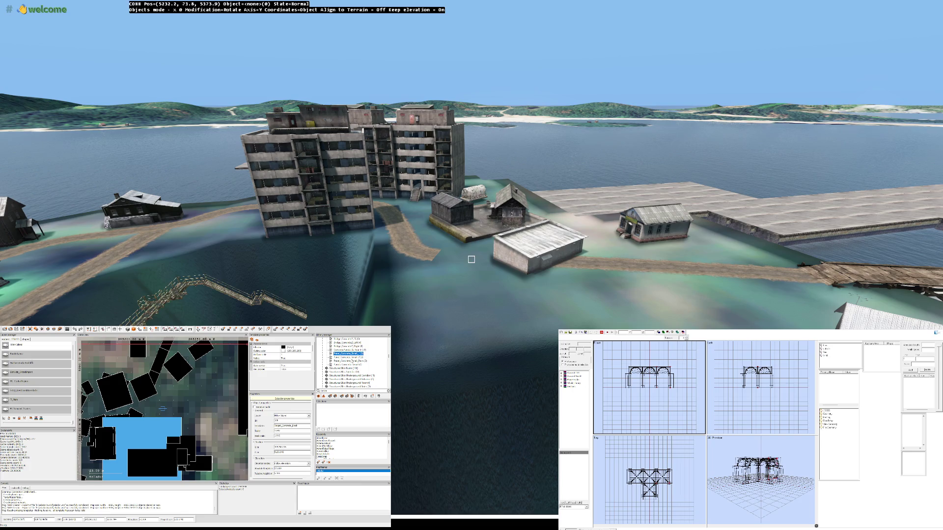
scroll(353, 363, "down", 5)
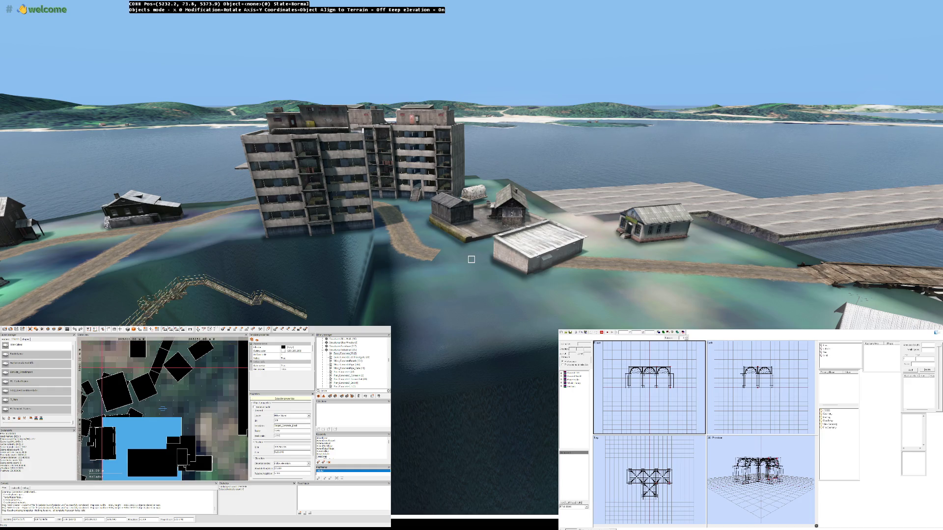
left_click(163, 408)
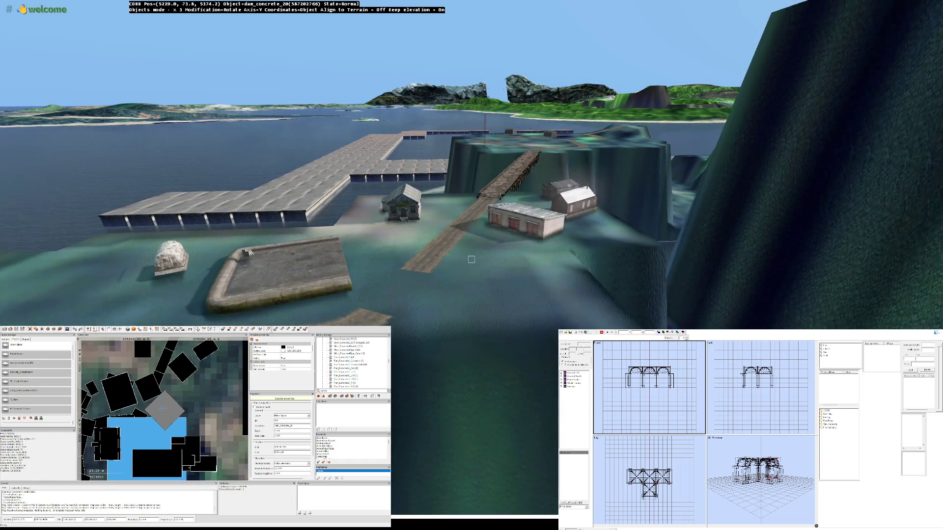
Step: Place a dam_concrete_20_floodgate, rotate it, and move it into the pit at 5237.0, 45.8, 5343.0
left_click(471, 259)
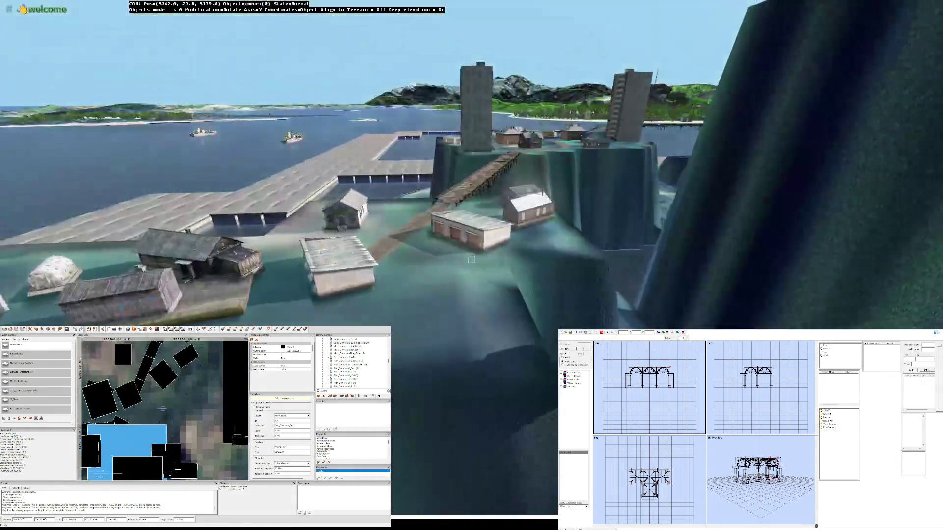
key("Insert")
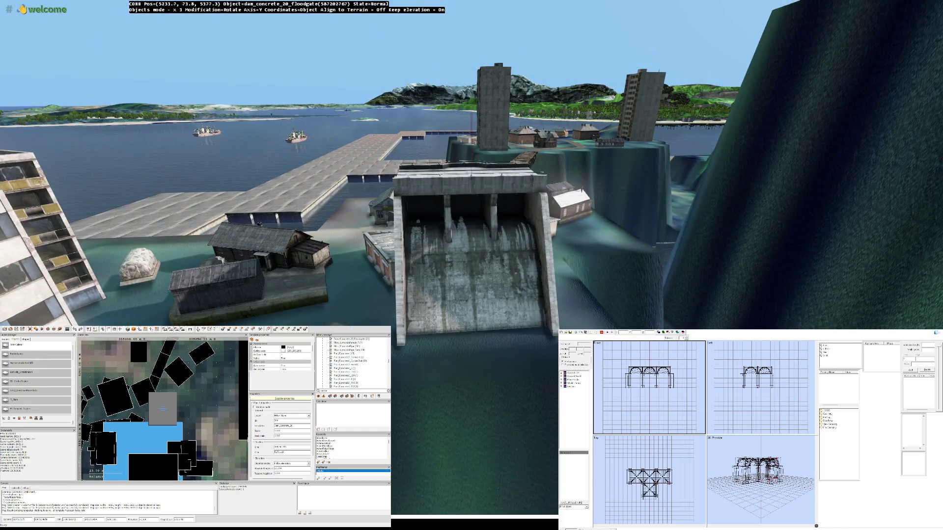
left_click_drag(471, 266, 506, 265)
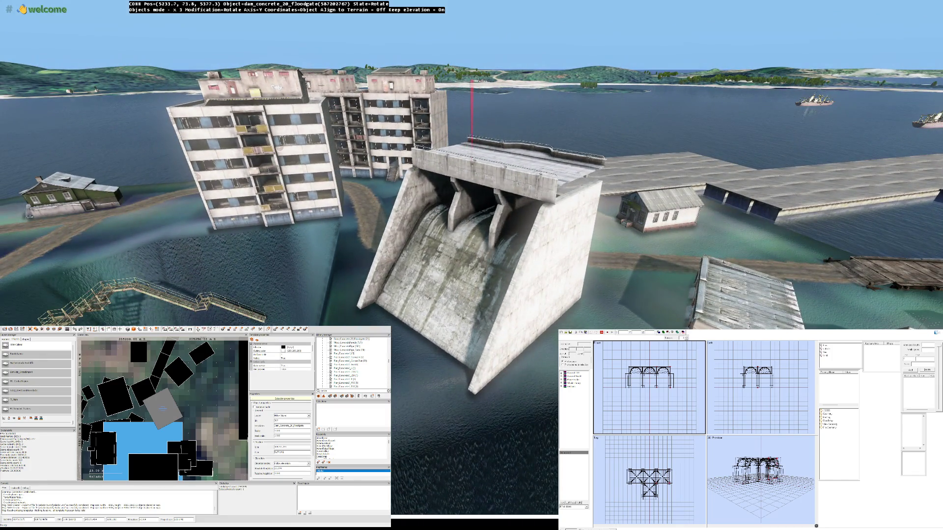
left_click_drag(471, 265, 472, 333)
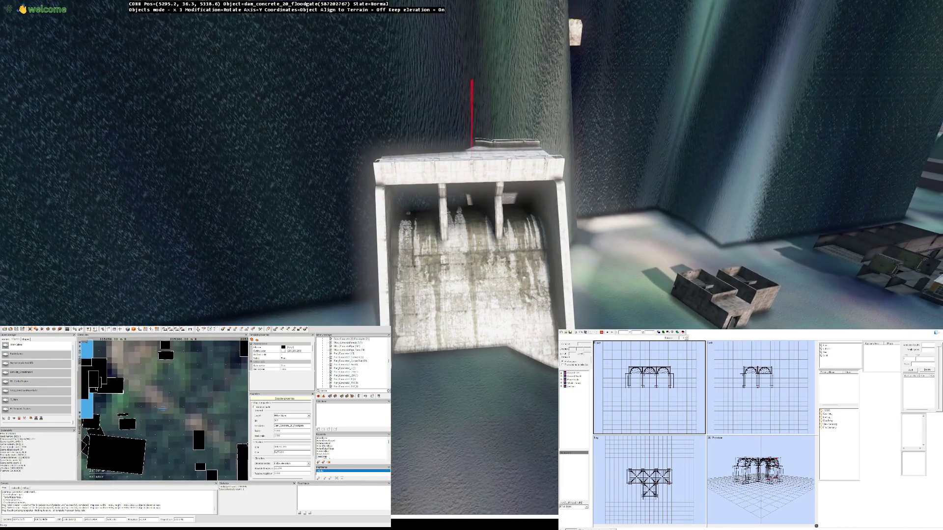
key("Down")
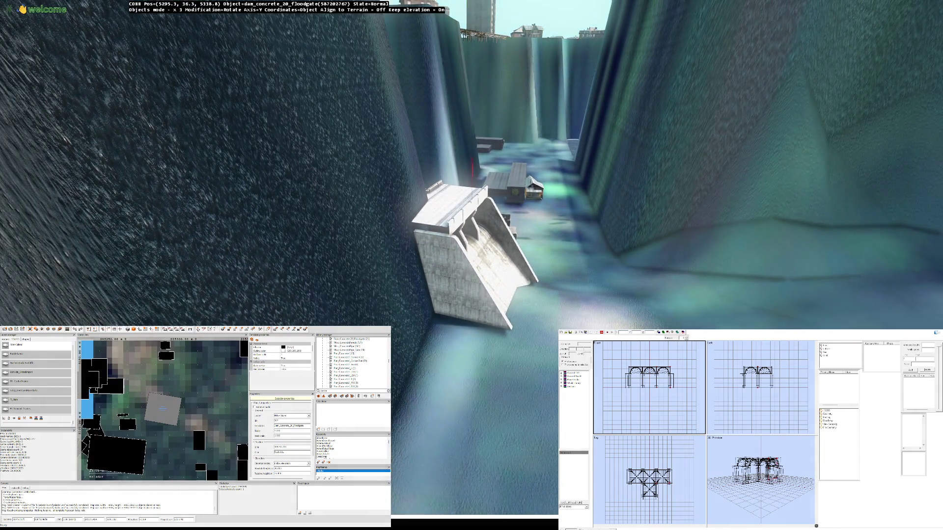
left_click_drag(472, 334, 471, 334)
key("Up")
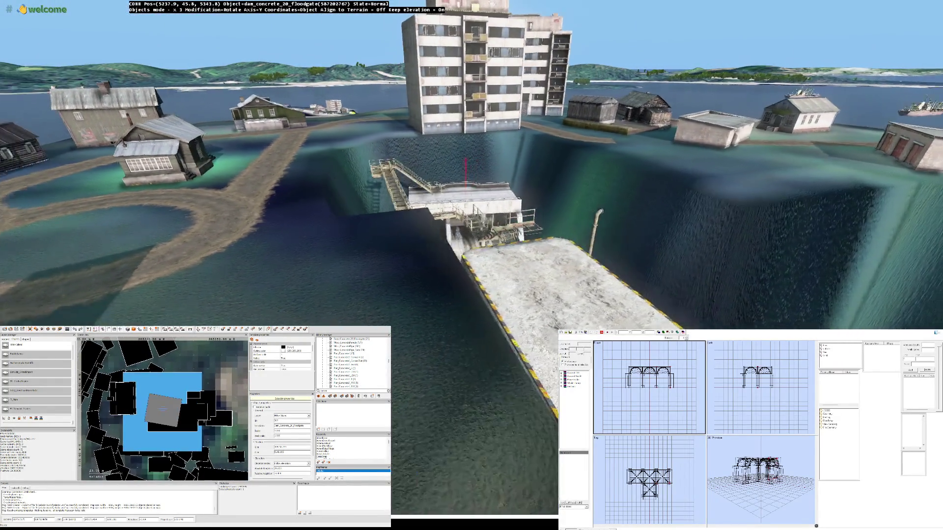
Step: Turn the floodgate square with the pit and shrink it so its deck sits under the stairs
key("Up")
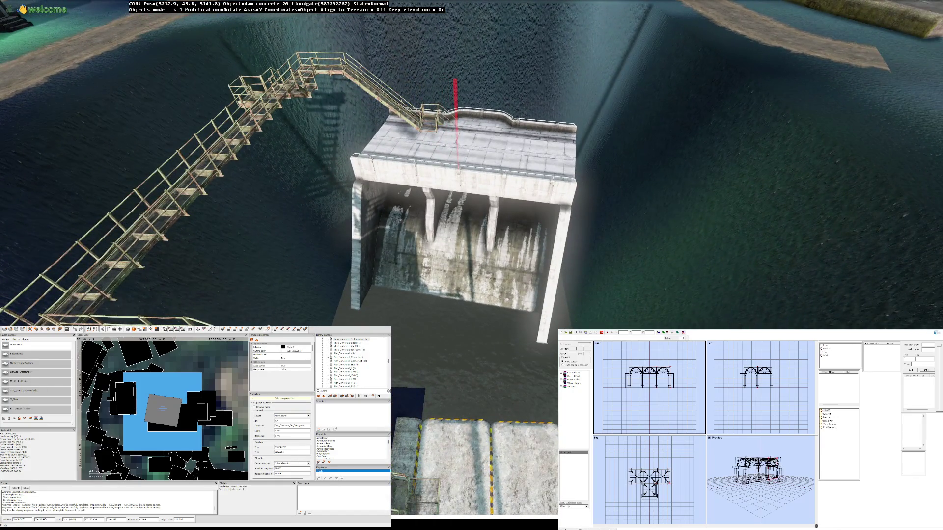
mouse_move(459, 221)
left_mouse_down()
mouse_move(472, 221)
mouse_move(471, 177)
mouse_move(470, 259)
left_mouse_up()
key("r")
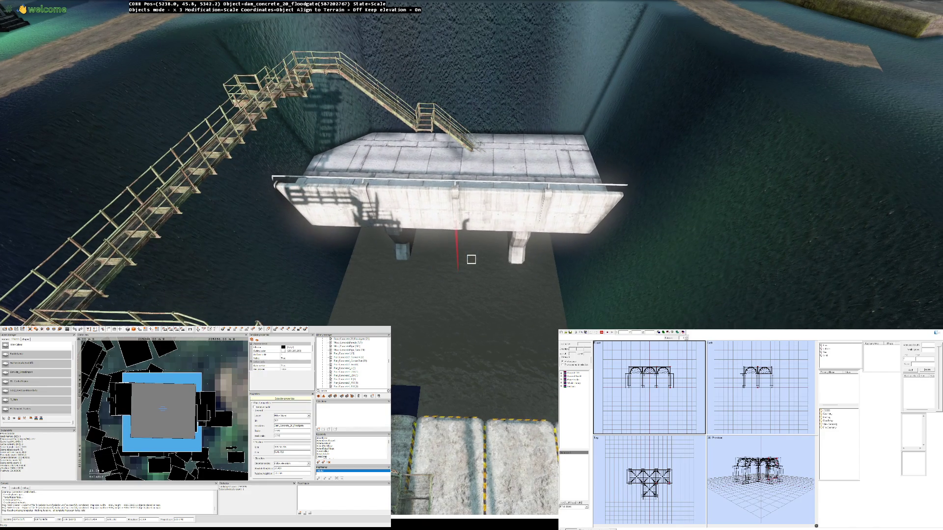
left_click_drag(471, 259, 471, 259)
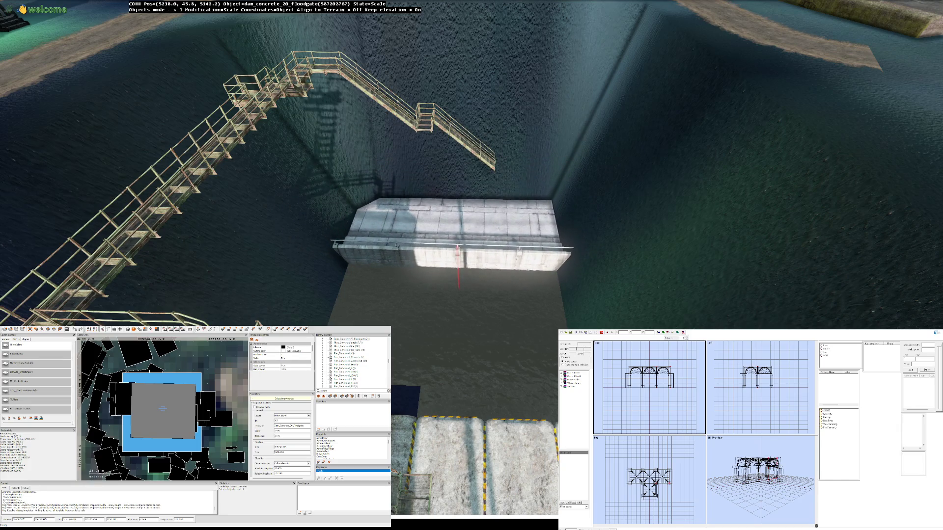
Step: Push the floodgate lower and deeper into the pit, to 5236.6, 36.7, 5336.0
left_click(470, 260)
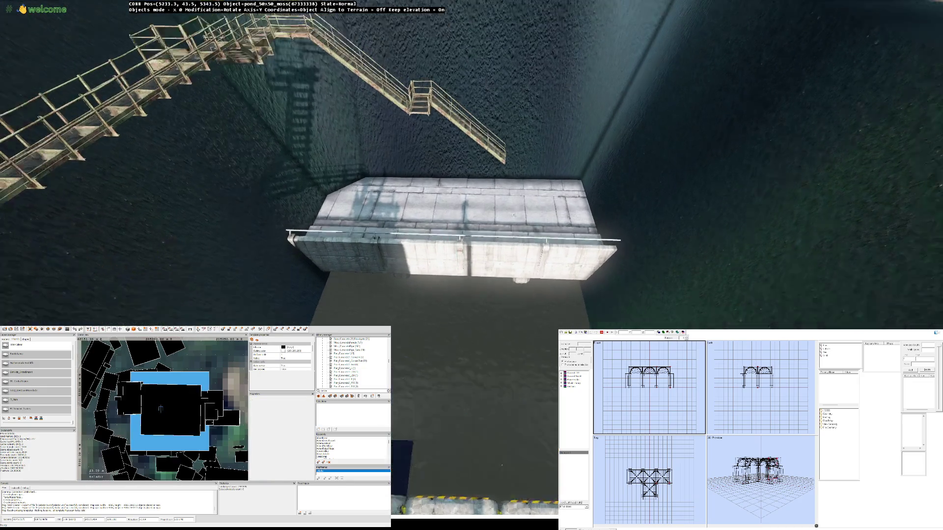
left_click(471, 259)
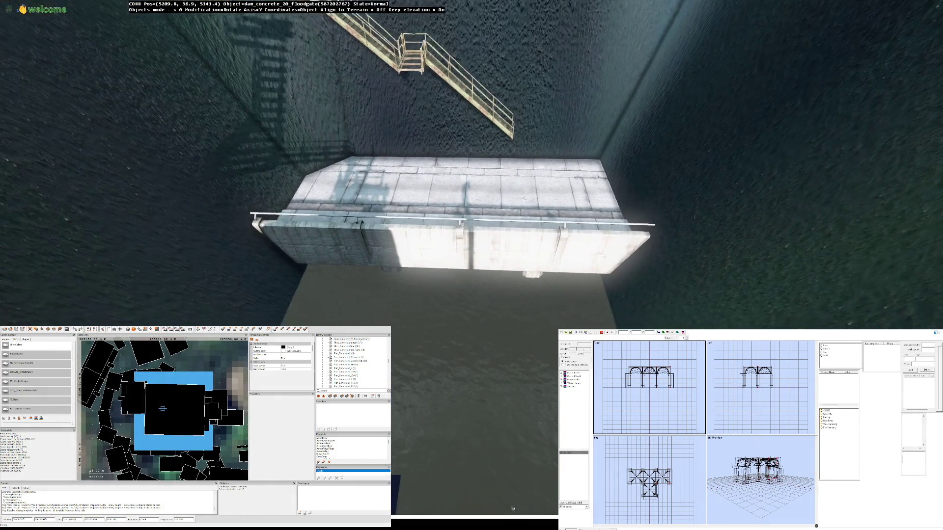
mouse_move(471, 259)
left_mouse_down()
mouse_move(520, 260)
mouse_move(471, 265)
left_mouse_up()
key("Down")
key("Down")
key("Down")
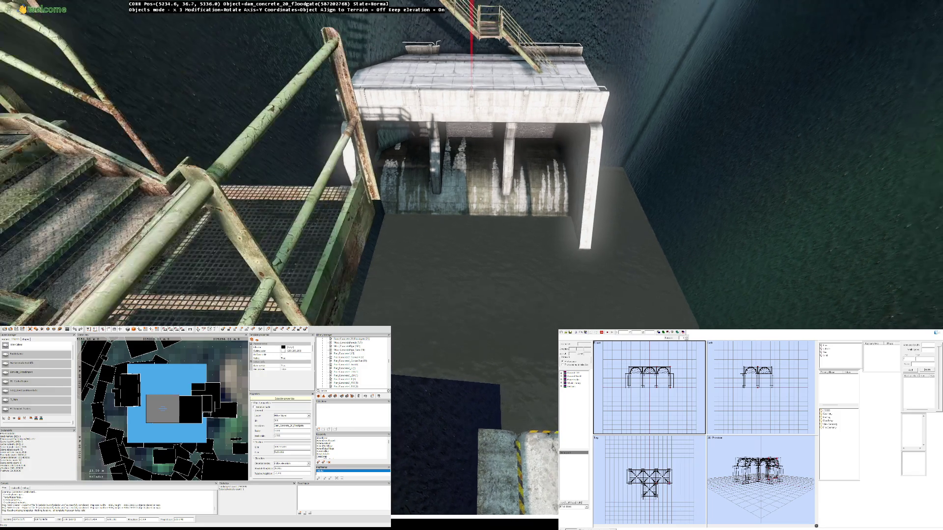
Step: Fly the camera onto the rusty walkway and along it toward the floodgate
key("Left")
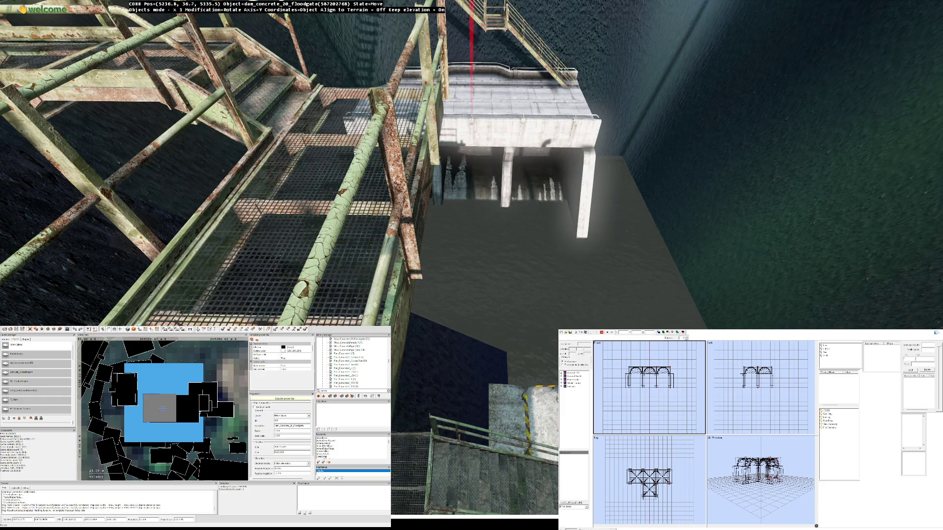
key("Down")
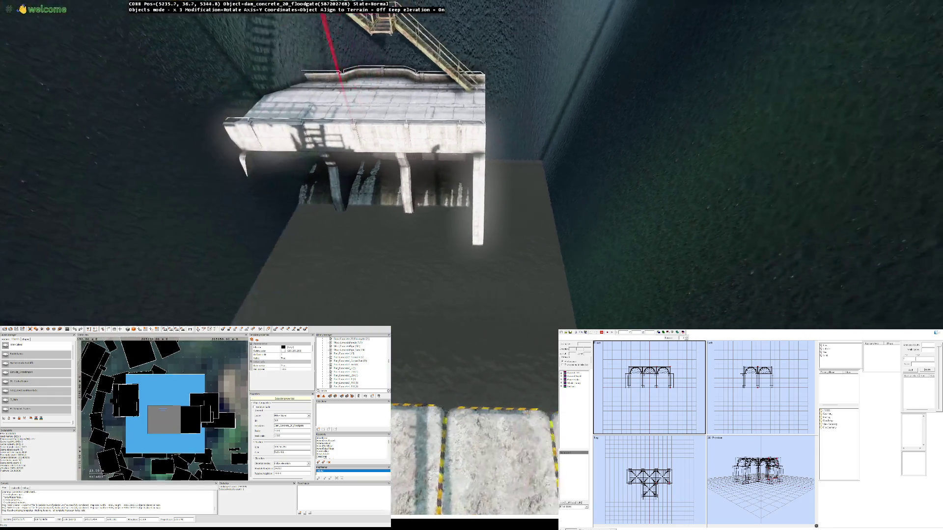
key("Up")
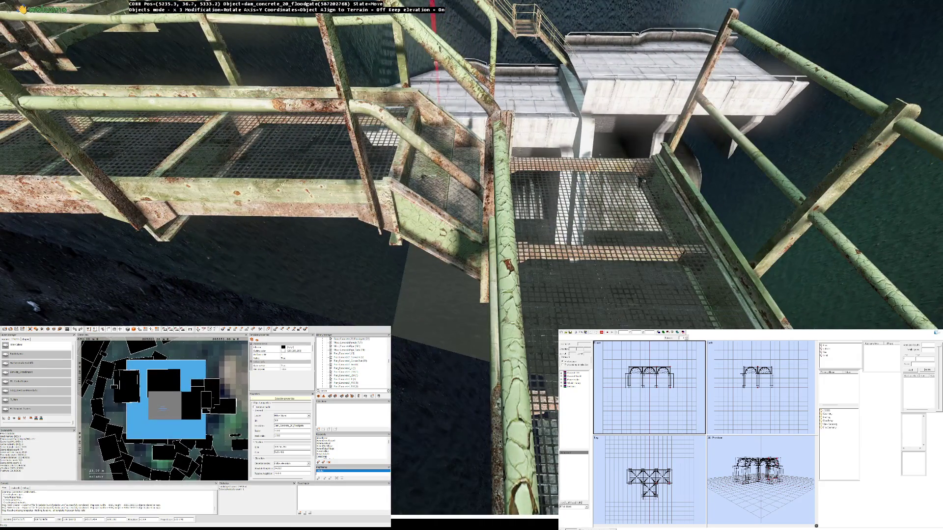
key("Up")
key("Up")
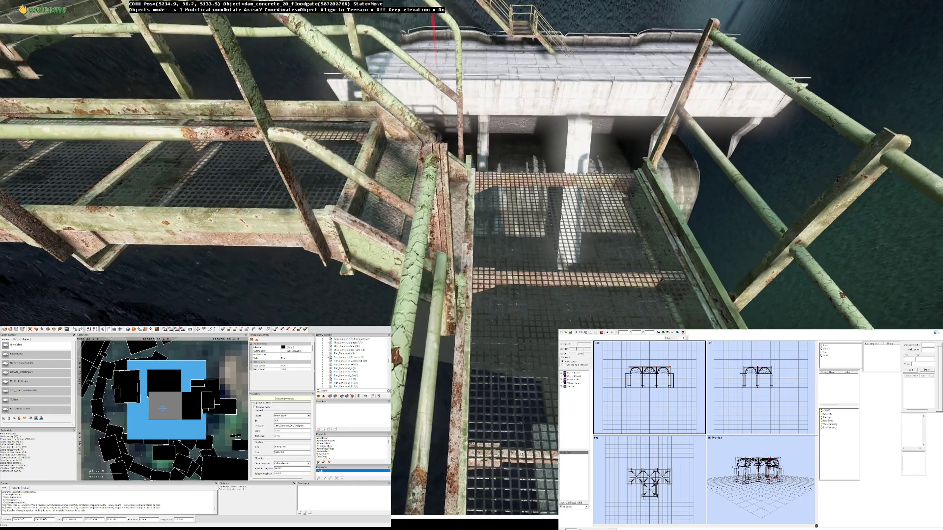
key("Up")
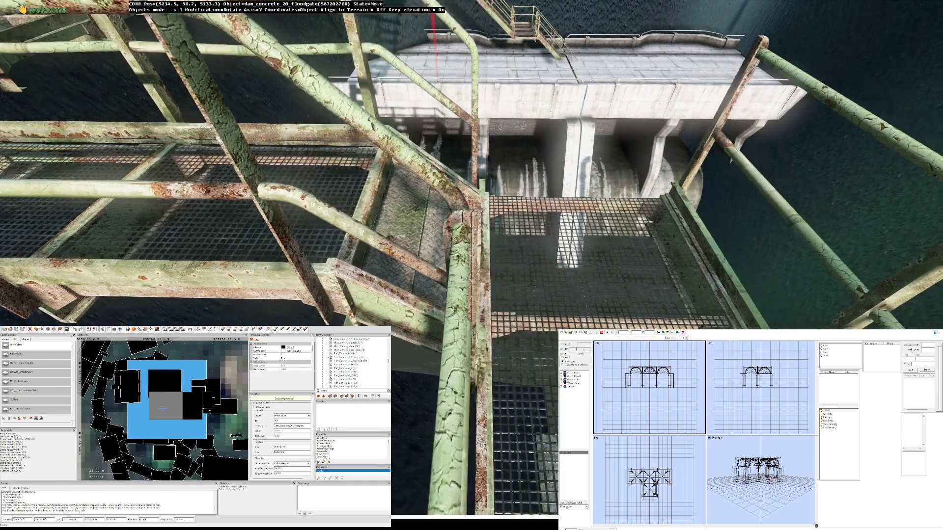
key("Up")
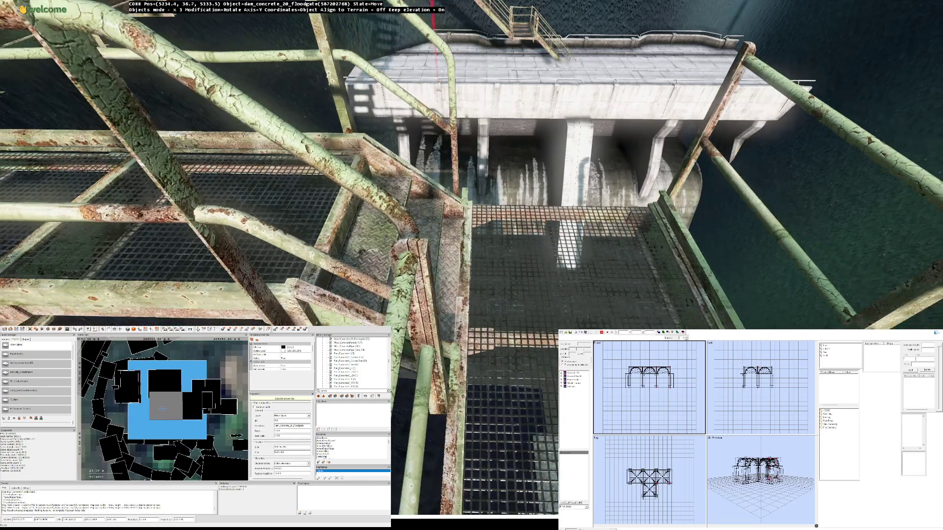
Step: Fly past the railings to the floodgate and place a second floodgate piece in the pit
key("Up")
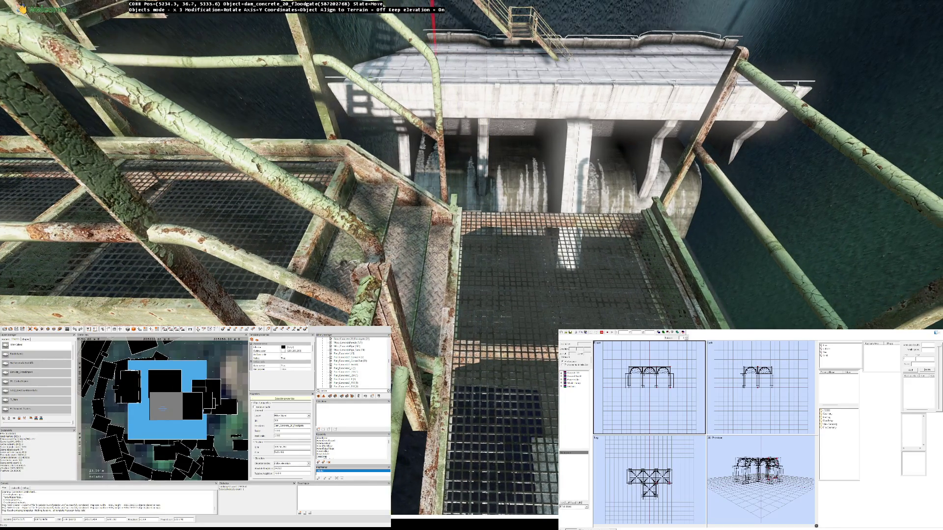
key("Up")
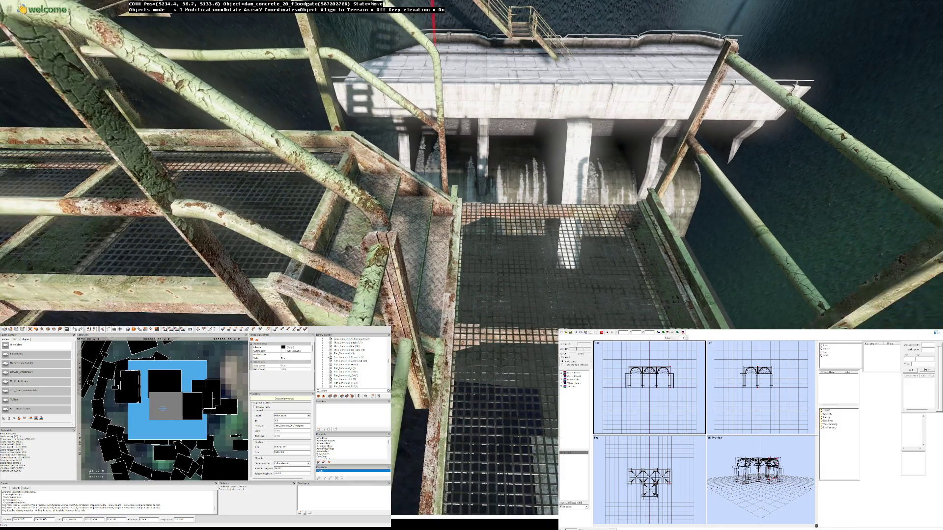
key("Up")
key("Up")
key("Up")
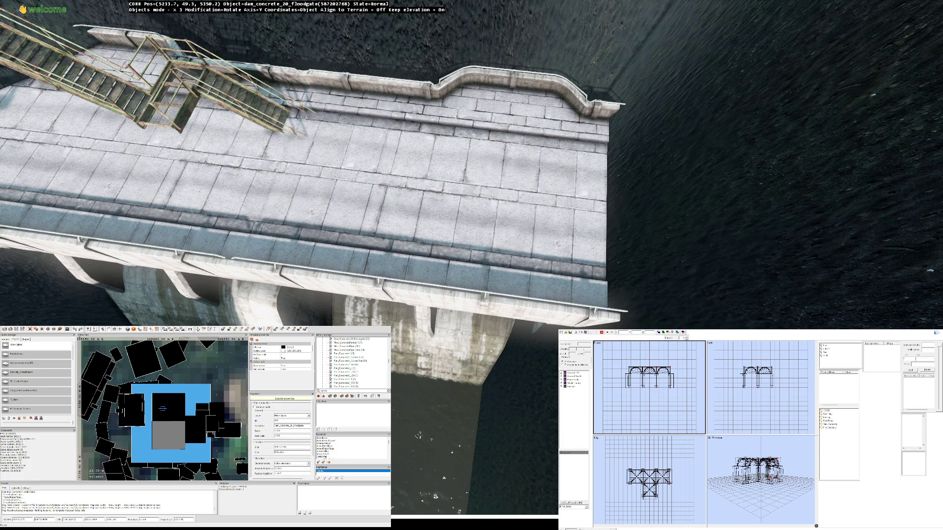
key("Insert")
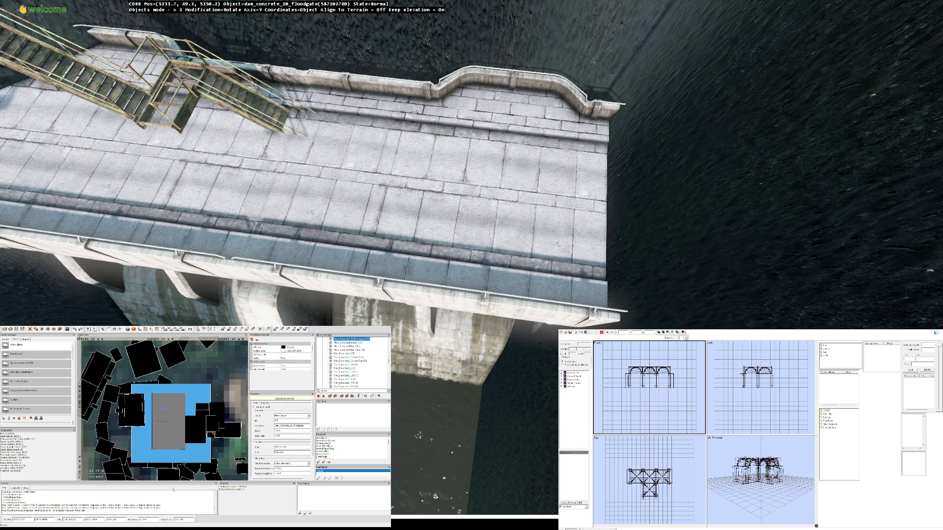
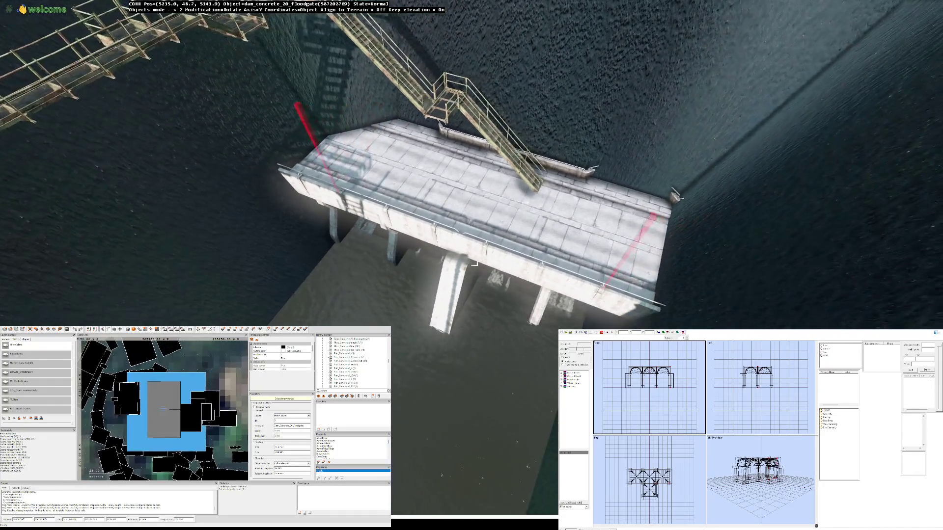
Step: Reselect the dam_concrete_20_floodgate and drag it across the channel until the stair walkway meets its deck
left_click(472, 261)
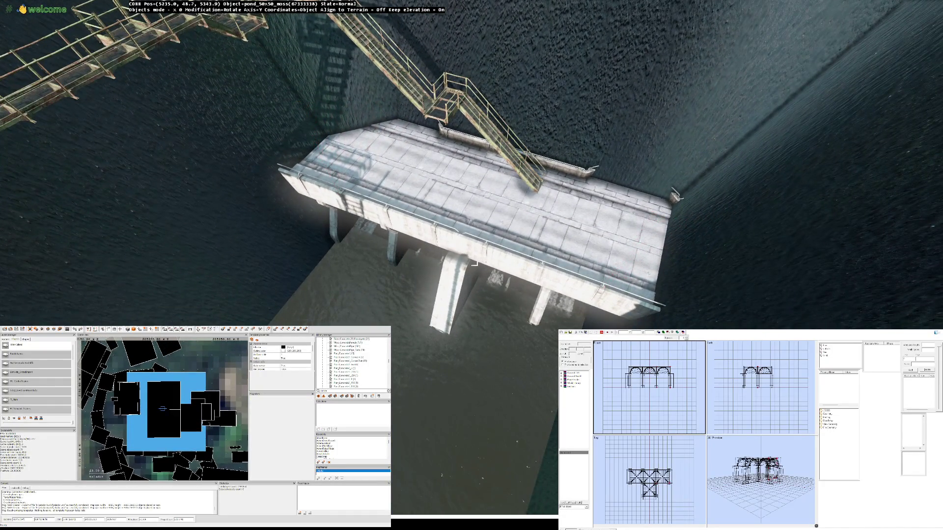
left_click(472, 261)
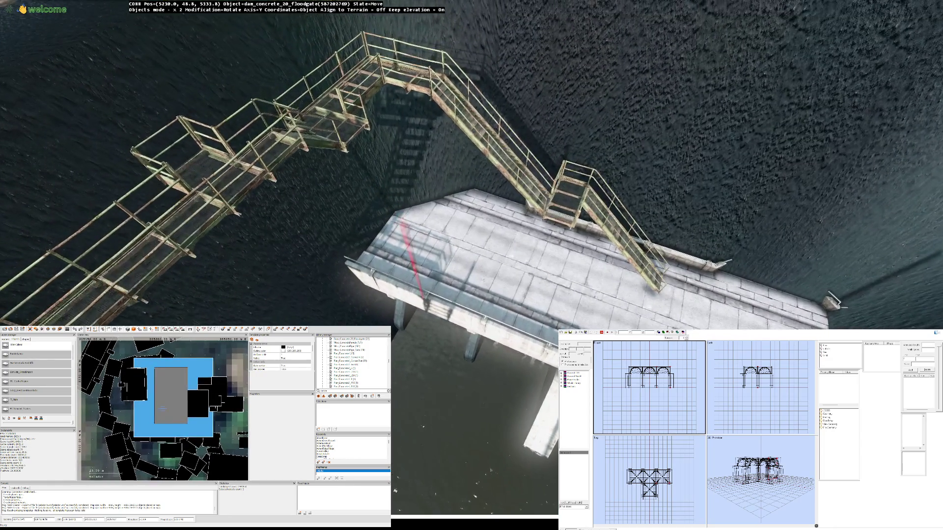
left_click_drag(472, 261, 472, 261)
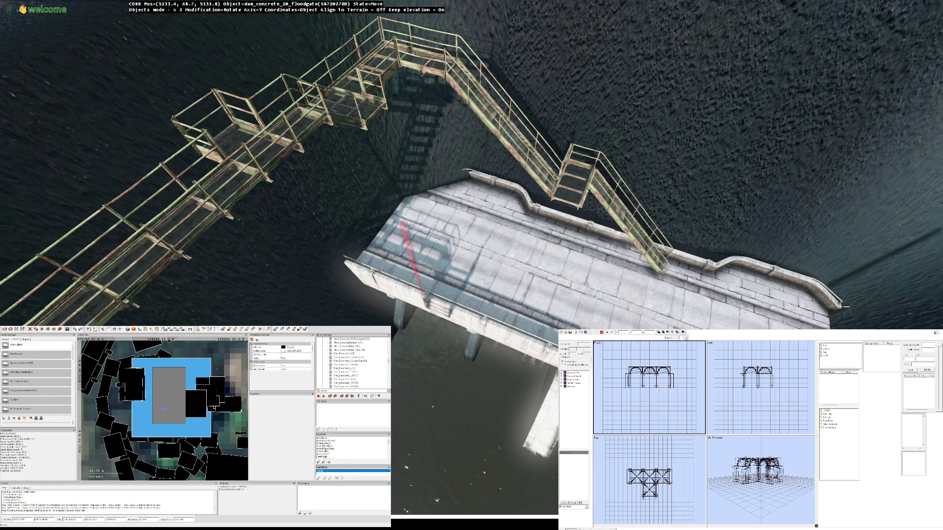
left_click_drag(471, 259, 471, 259)
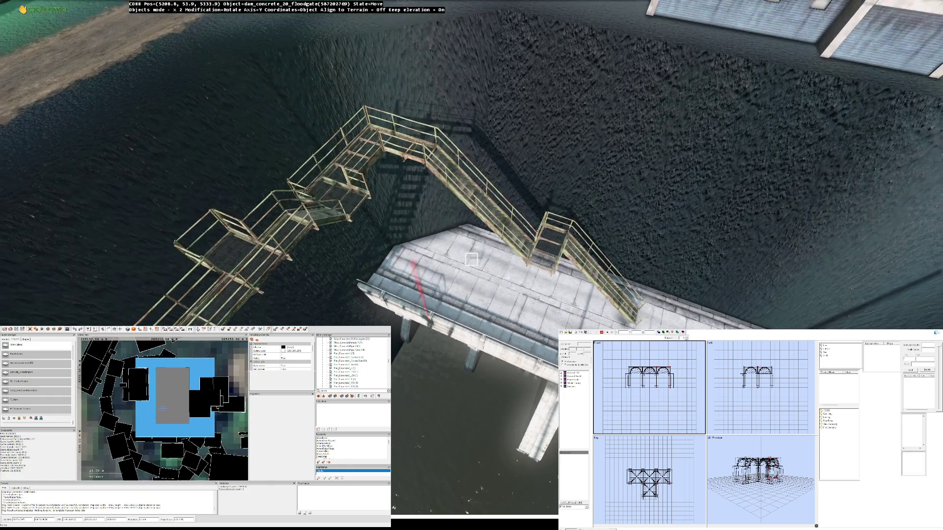
Step: Fly the camera over the water to view the floodgate's front, piers and stair connection up close
key("w")
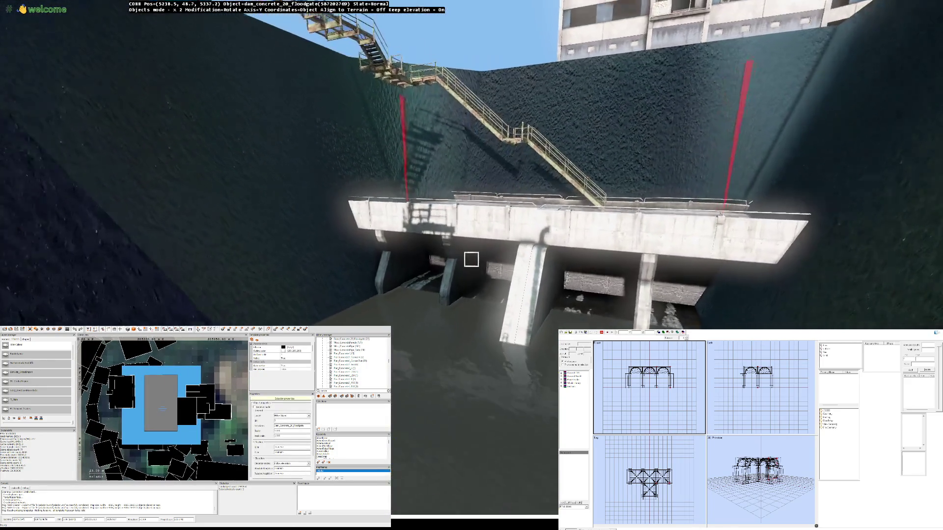
key("w")
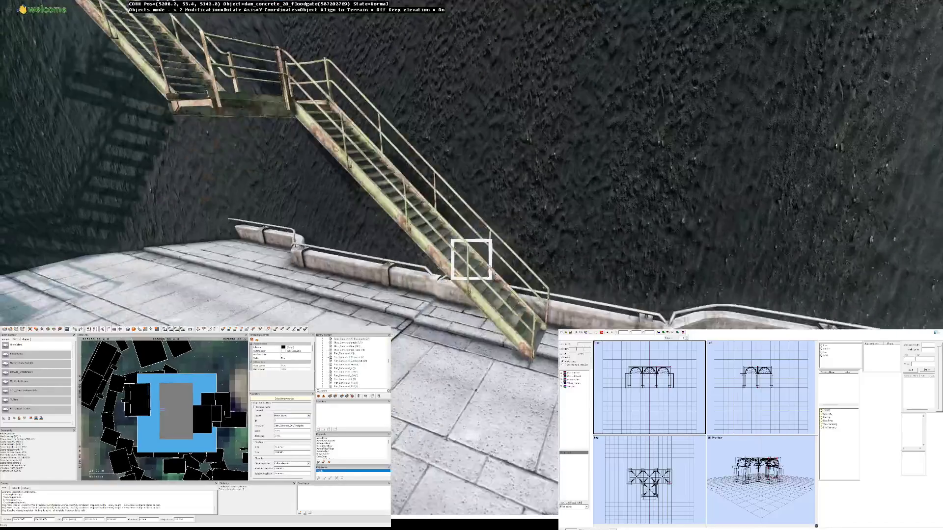
key("s")
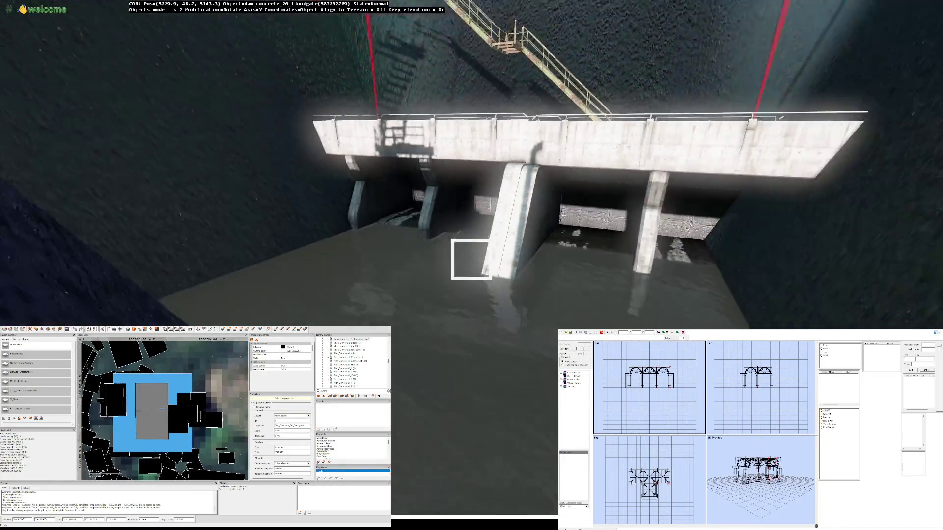
key("w")
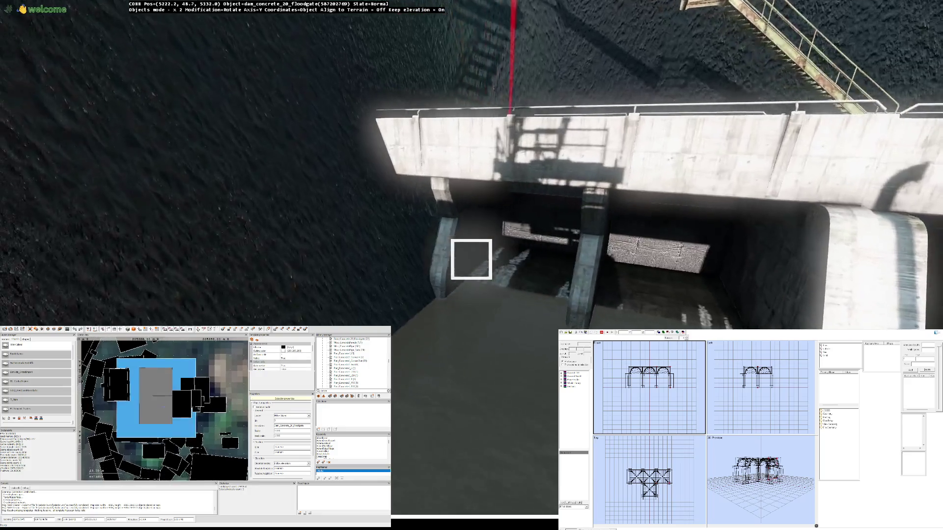
key("s")
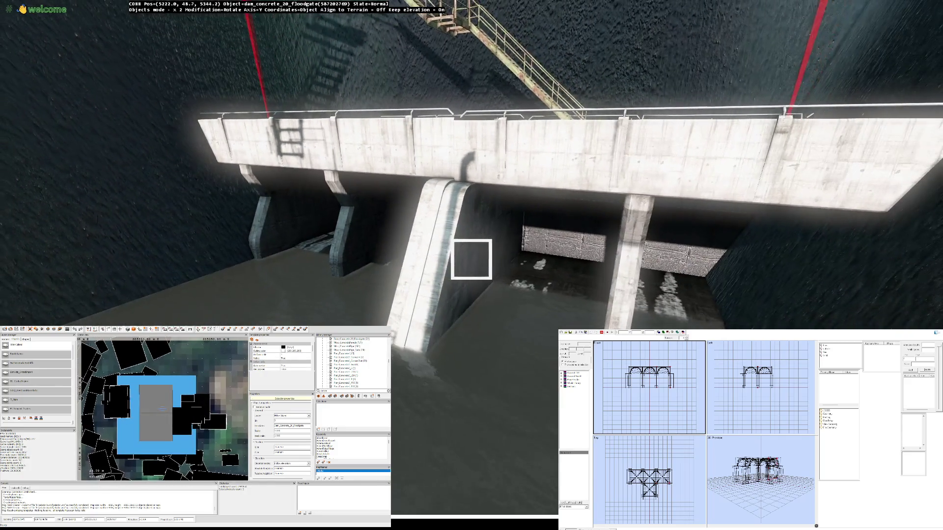
key("w")
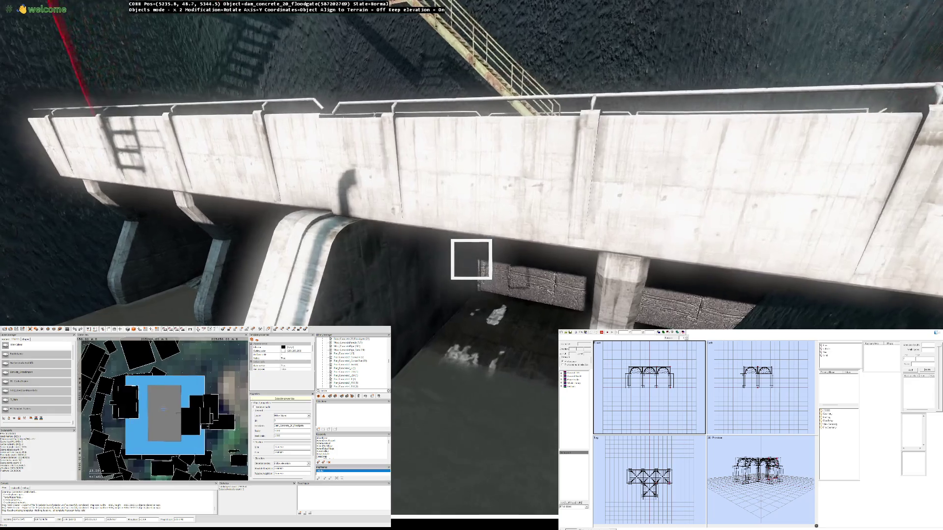
key("w")
key("s")
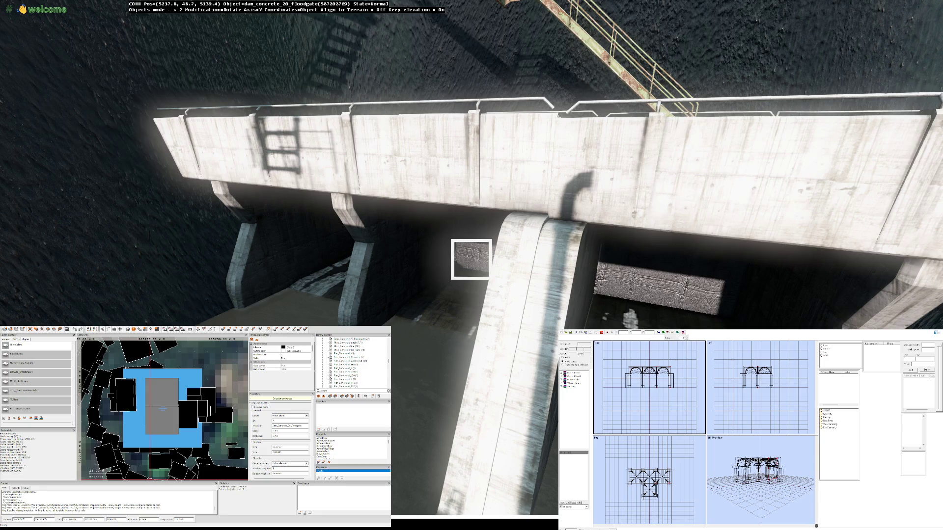
key("w")
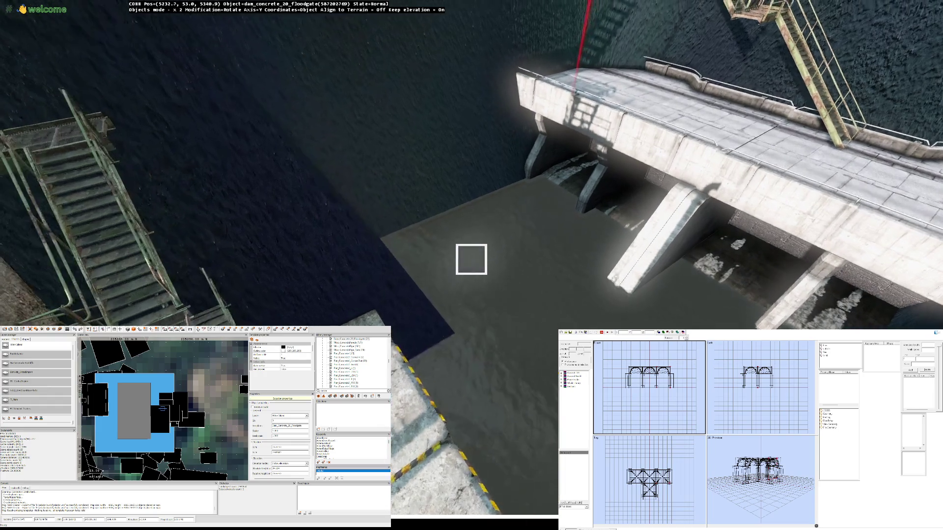
Step: Shift the floodgate to about 5224.2, 53.0, 5340.0 and fine-tune its rotation to align with the stairs
left_click_drag(471, 259, 471, 260)
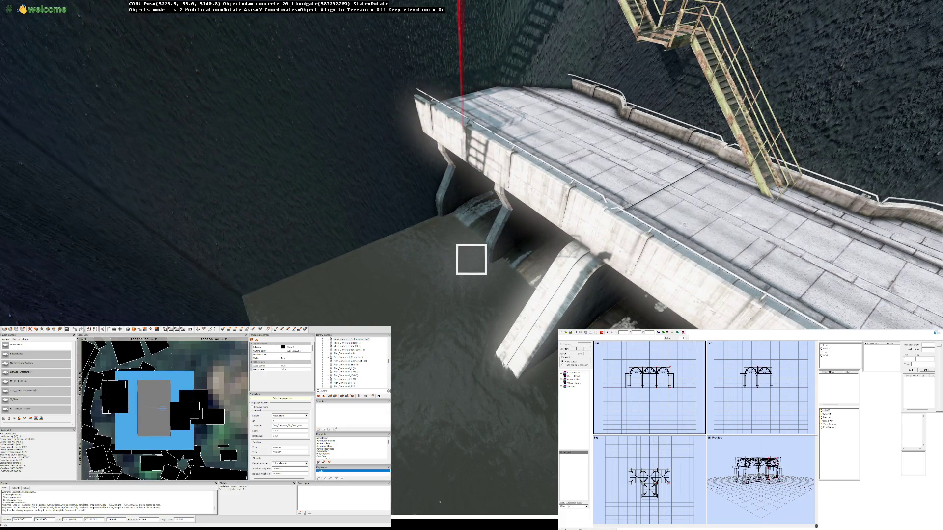
left_click_drag(471, 260, 471, 259)
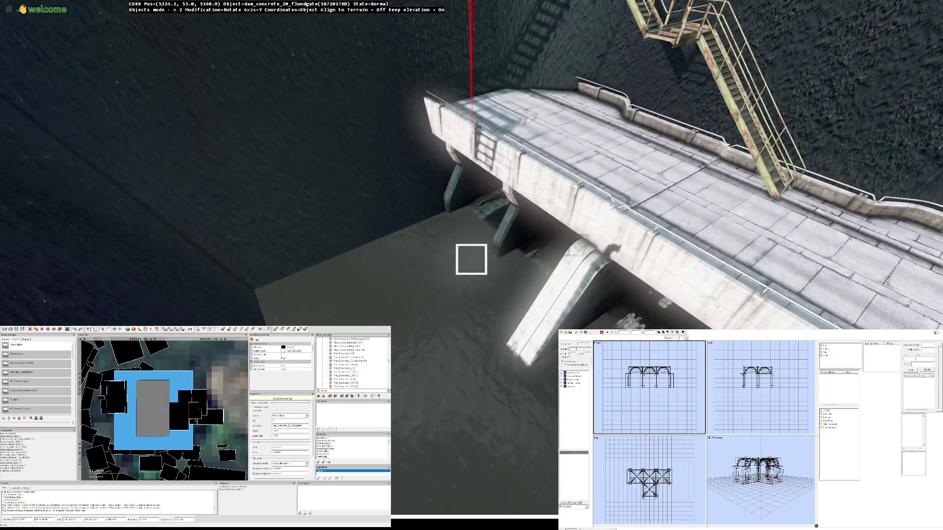